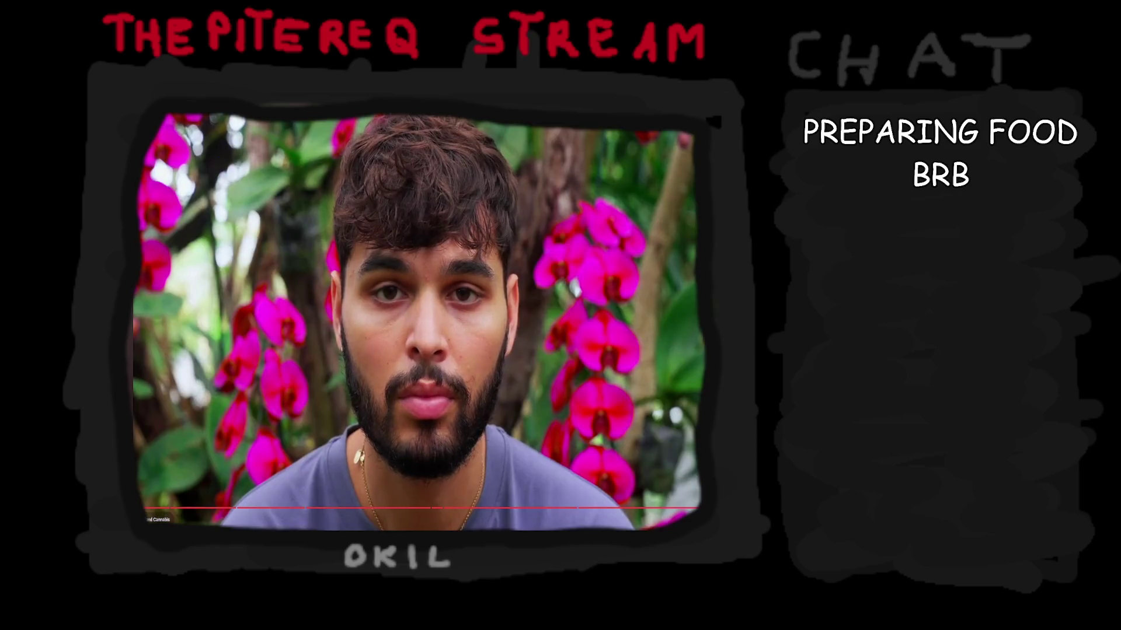
{"action": "scroll", "coordinate": [419, 323], "scroll_direction": "down", "scroll_amount": 2}
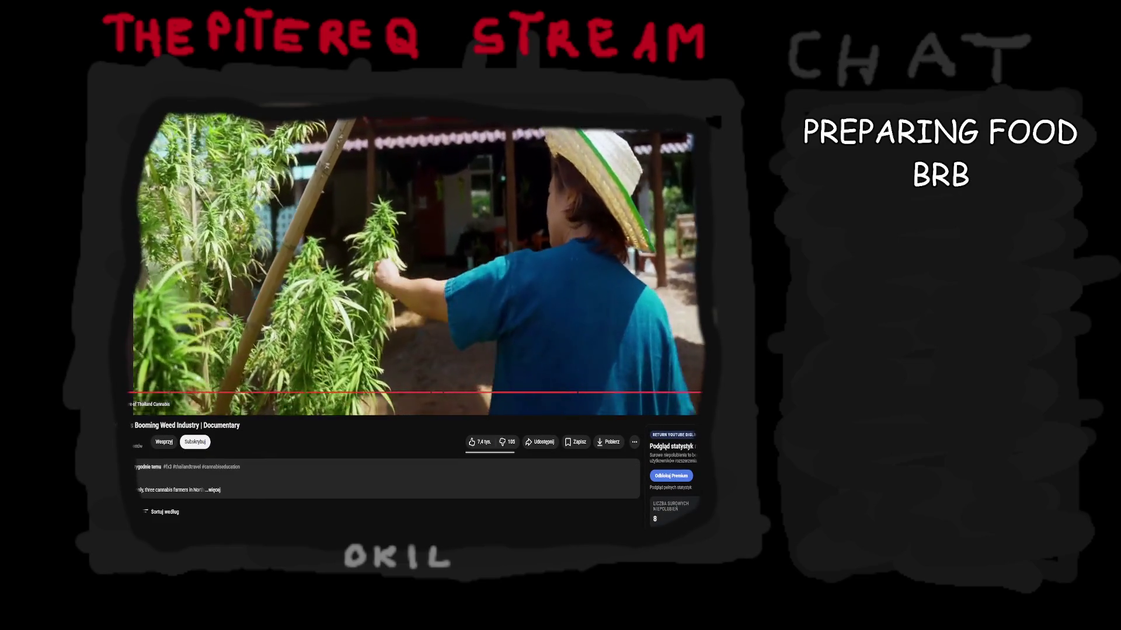
{"action": "scroll", "coordinate": [419, 322], "scroll_direction": "down", "scroll_amount": 2}
{"action": "scroll", "coordinate": [385, 413], "scroll_direction": "down", "scroll_amount": 1}
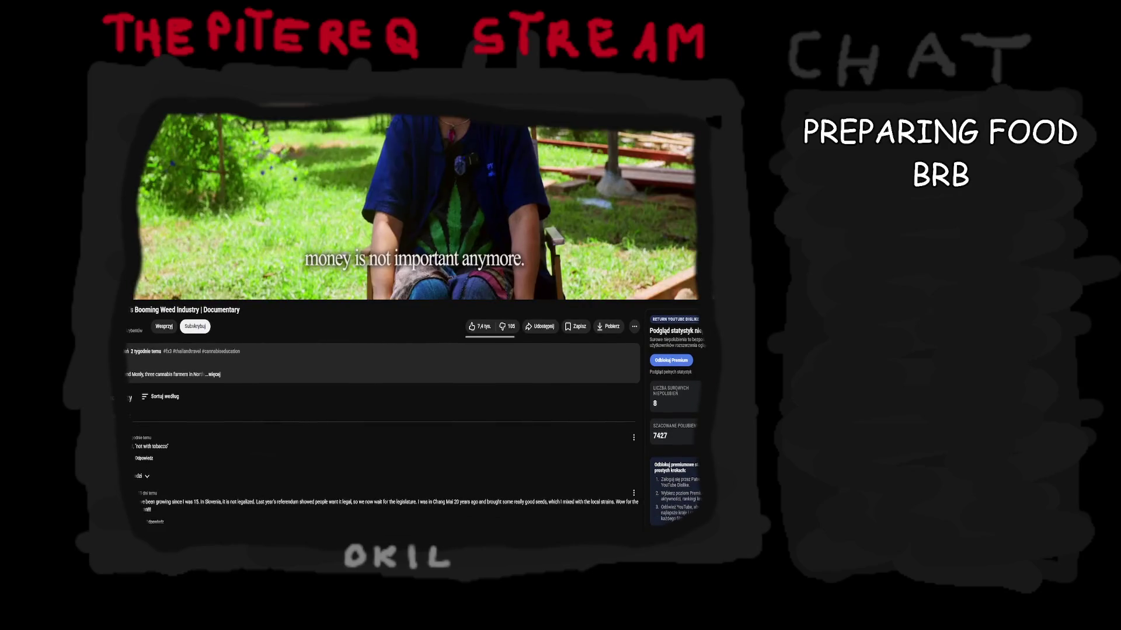
{"action": "scroll", "coordinate": [419, 323], "scroll_direction": "up", "scroll_amount": 2}
{"action": "scroll", "coordinate": [418, 323], "scroll_direction": "up", "scroll_amount": 3}
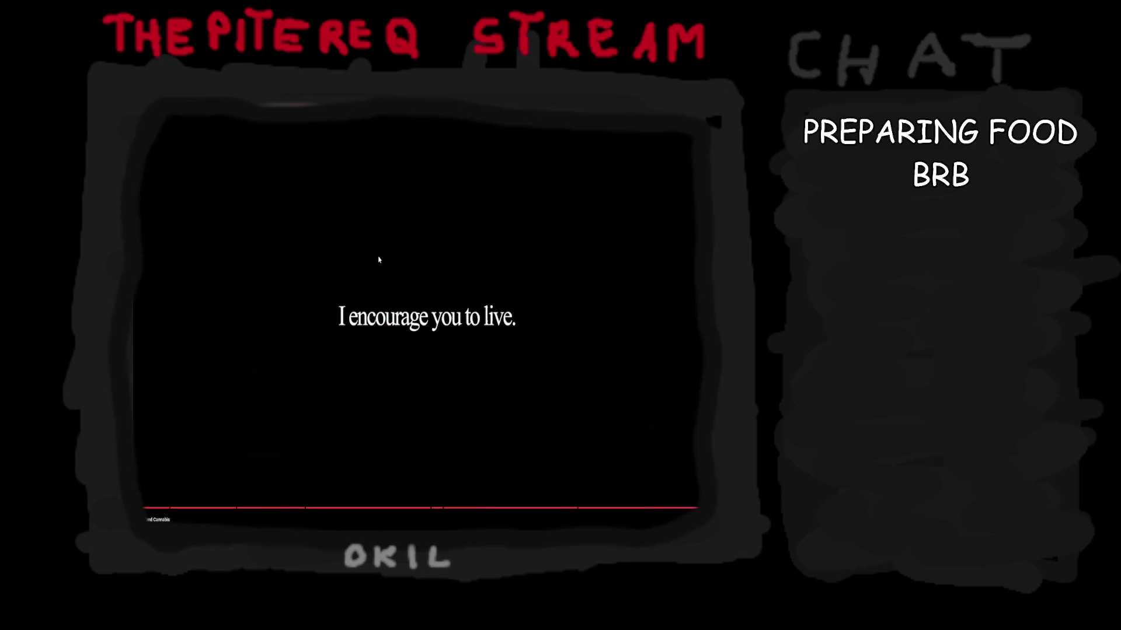
- Go back from the documentary watch page to the YouTube home feed
{"action": "key", "text": "alt+Left"}
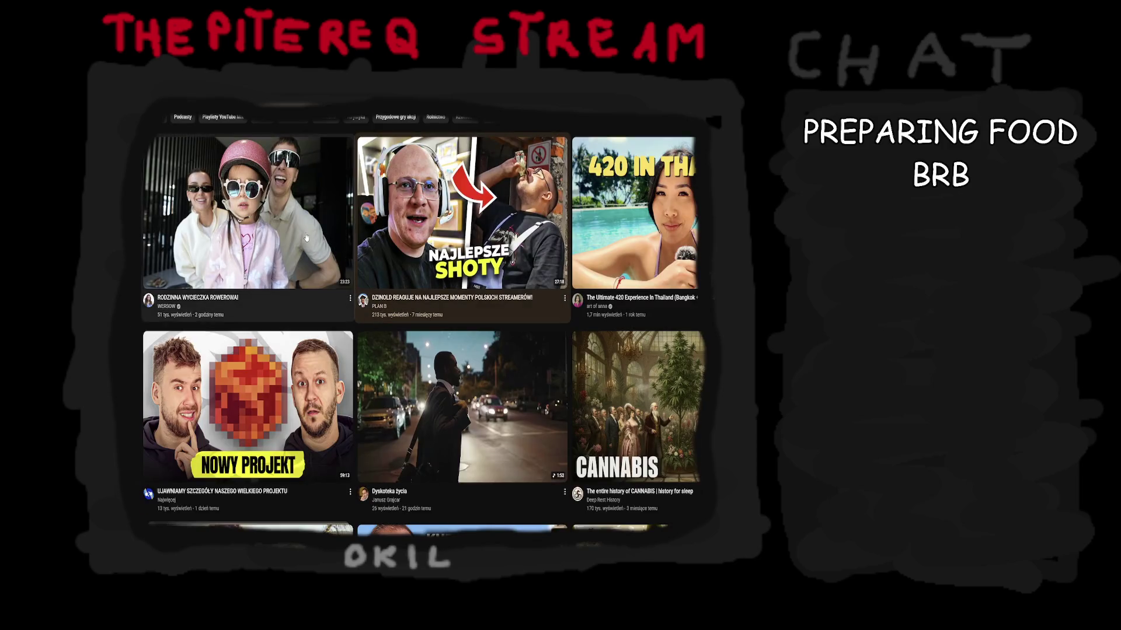
{"action": "mouse_move", "coordinate": [463, 212]}
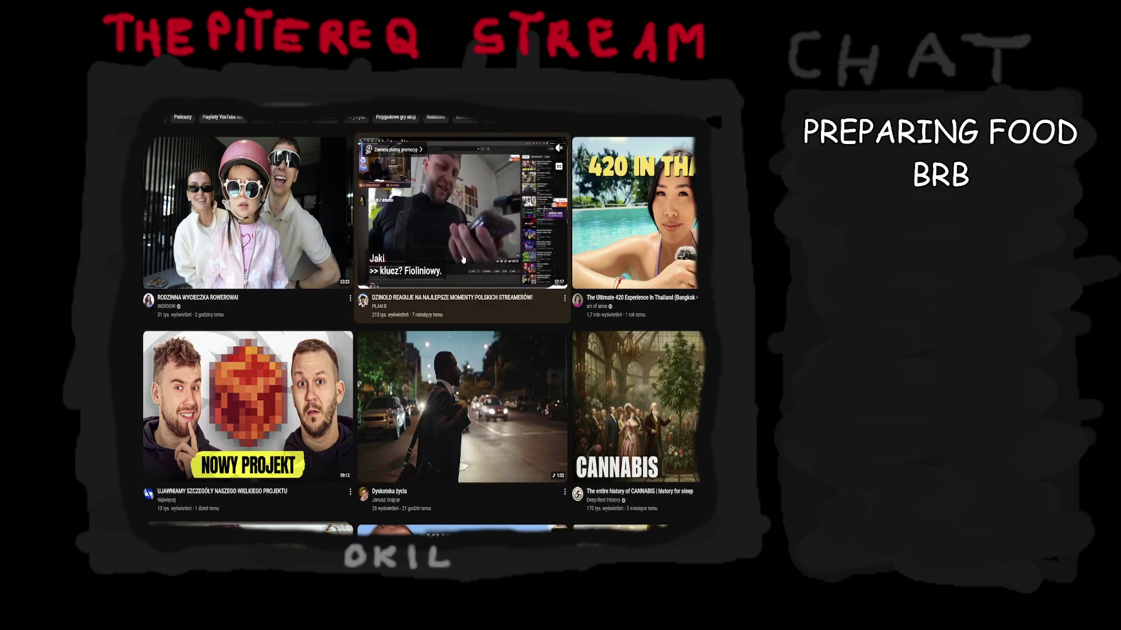
{"action": "scroll", "coordinate": [497, 255], "scroll_direction": "down", "scroll_amount": 2}
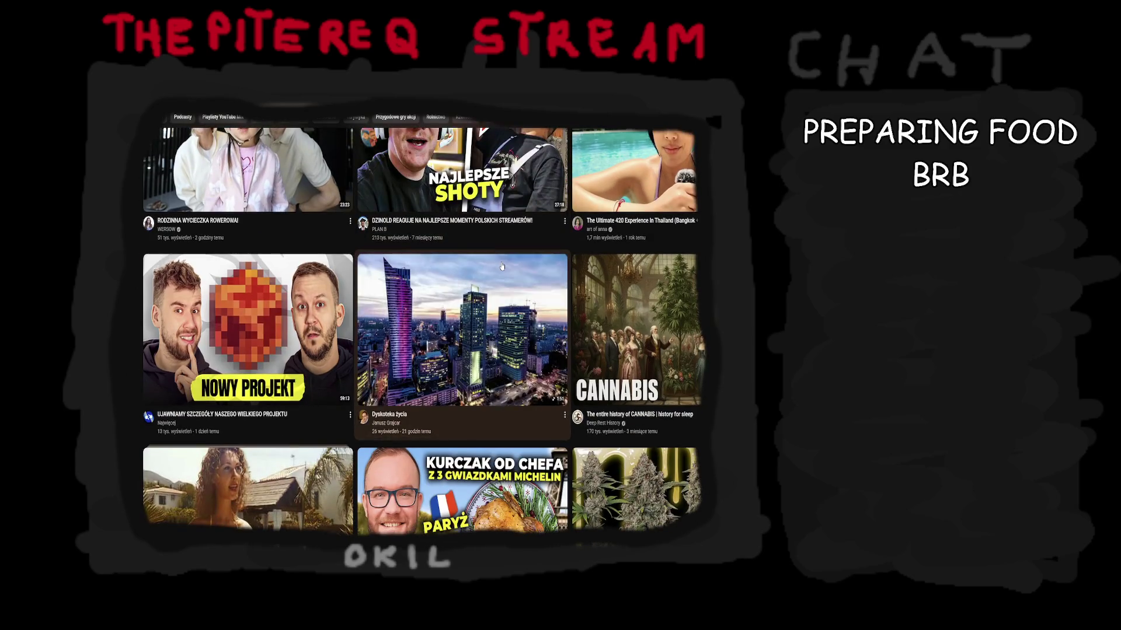
{"action": "scroll", "coordinate": [502, 266], "scroll_direction": "down", "scroll_amount": 3}
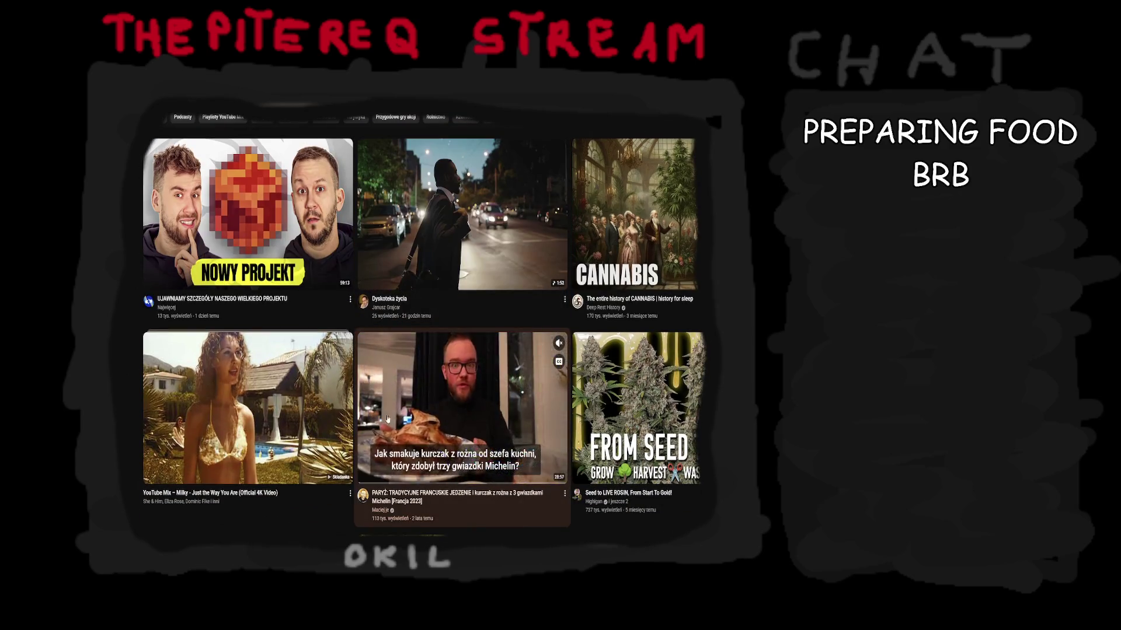
{"action": "scroll", "coordinate": [313, 420], "scroll_direction": "down", "scroll_amount": 3}
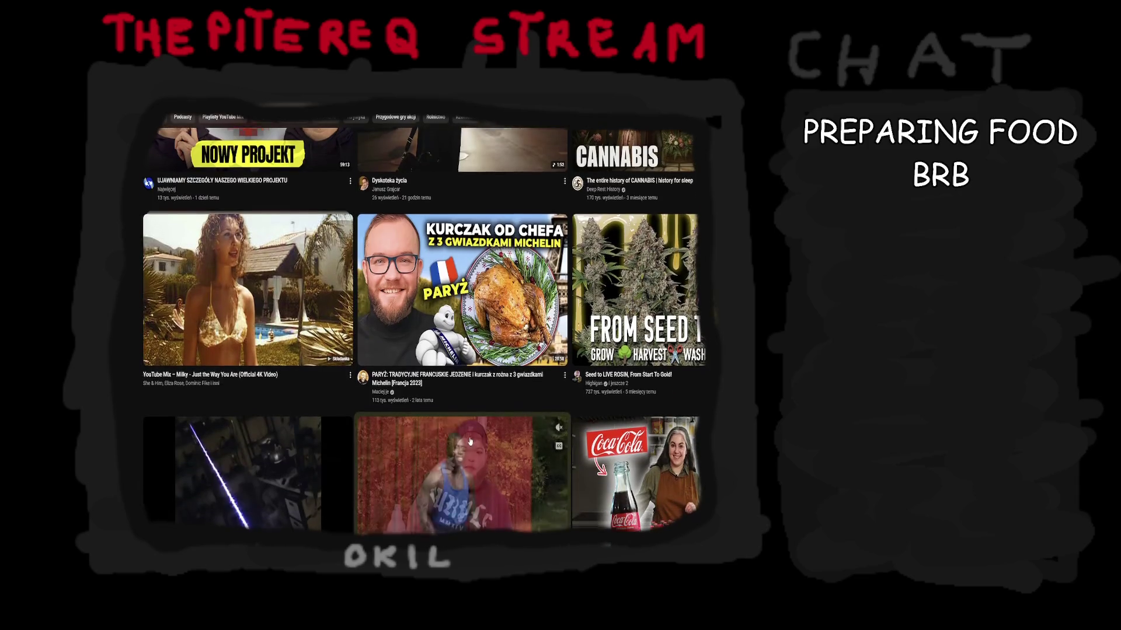
{"action": "scroll", "coordinate": [470, 441], "scroll_direction": "down", "scroll_amount": 3}
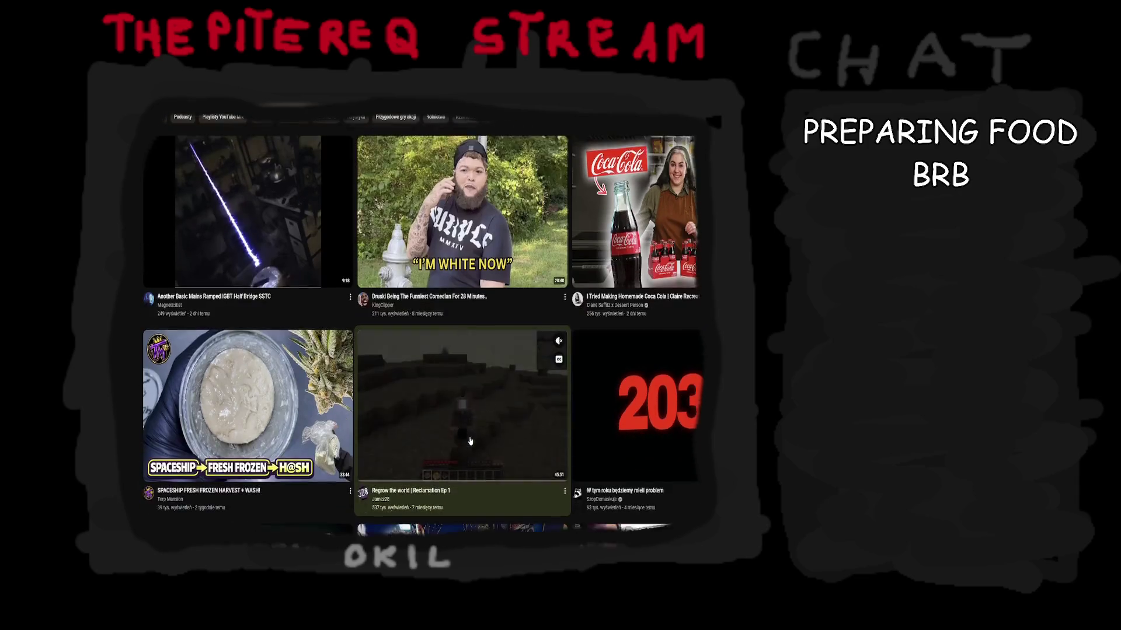
{"action": "scroll", "coordinate": [287, 386], "scroll_direction": "down", "scroll_amount": 3}
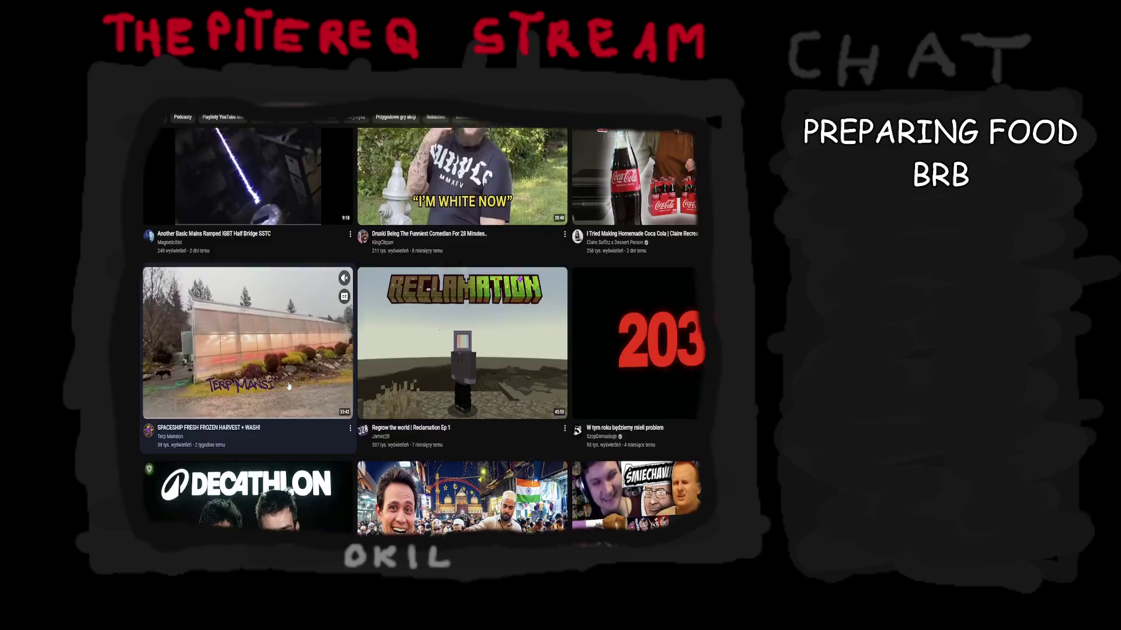
{"action": "scroll", "coordinate": [280, 406], "scroll_direction": "down", "scroll_amount": 1}
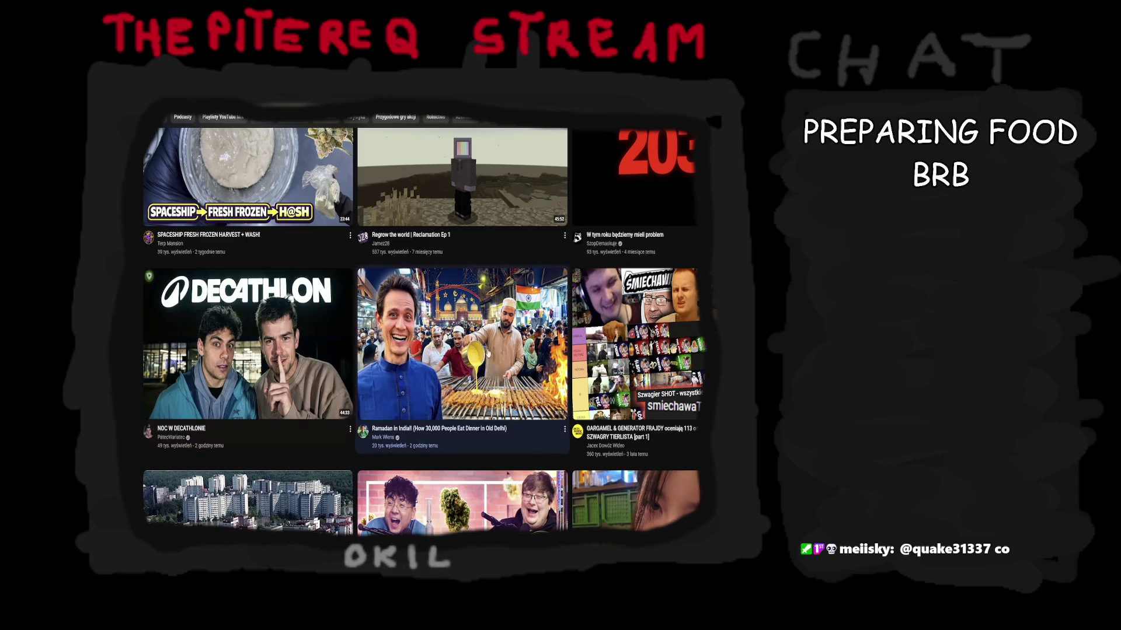
{"action": "scroll", "coordinate": [491, 363], "scroll_direction": "down", "scroll_amount": 3}
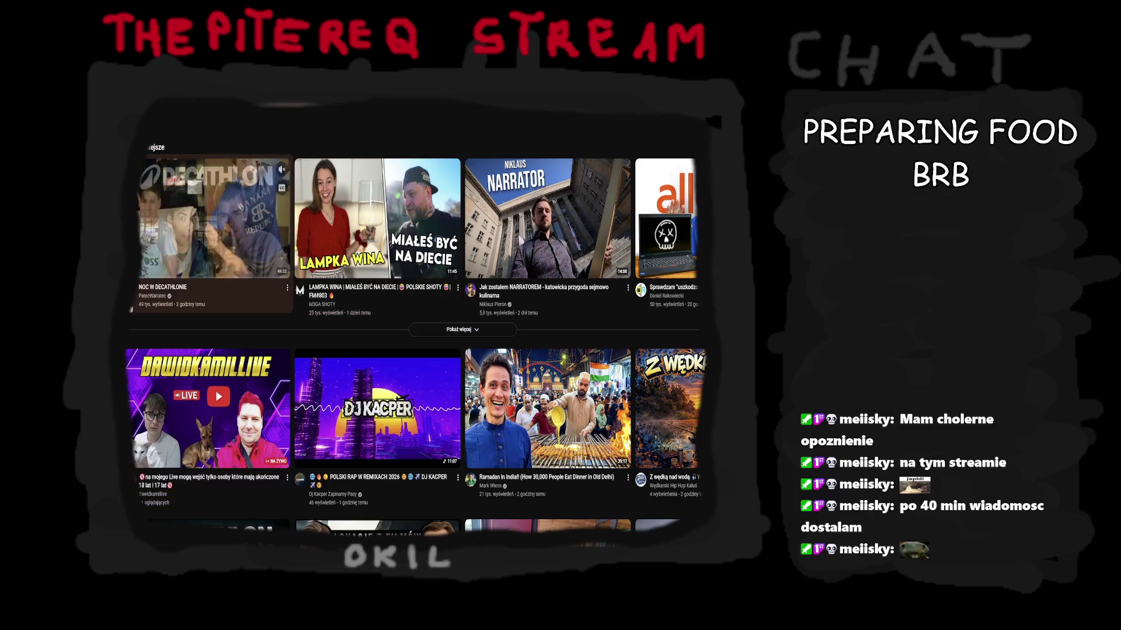
{"action": "scroll", "coordinate": [236, 316], "scroll_direction": "down", "scroll_amount": 3}
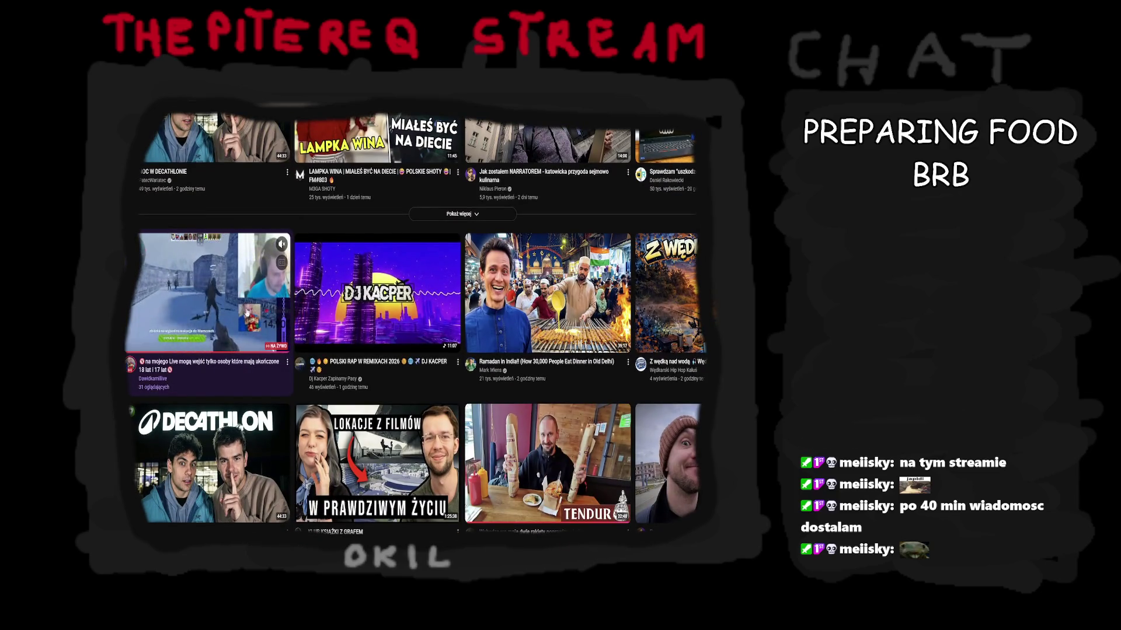
{"action": "scroll", "coordinate": [548, 310], "scroll_direction": "down", "scroll_amount": 4}
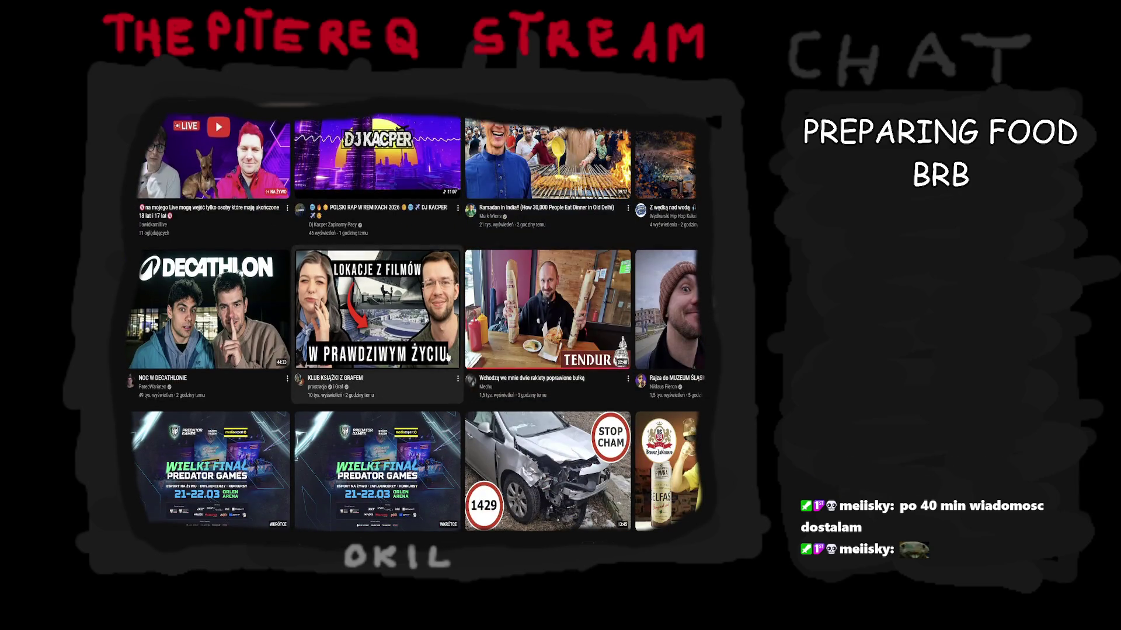
{"action": "scroll", "coordinate": [350, 338], "scroll_direction": "down", "scroll_amount": 2}
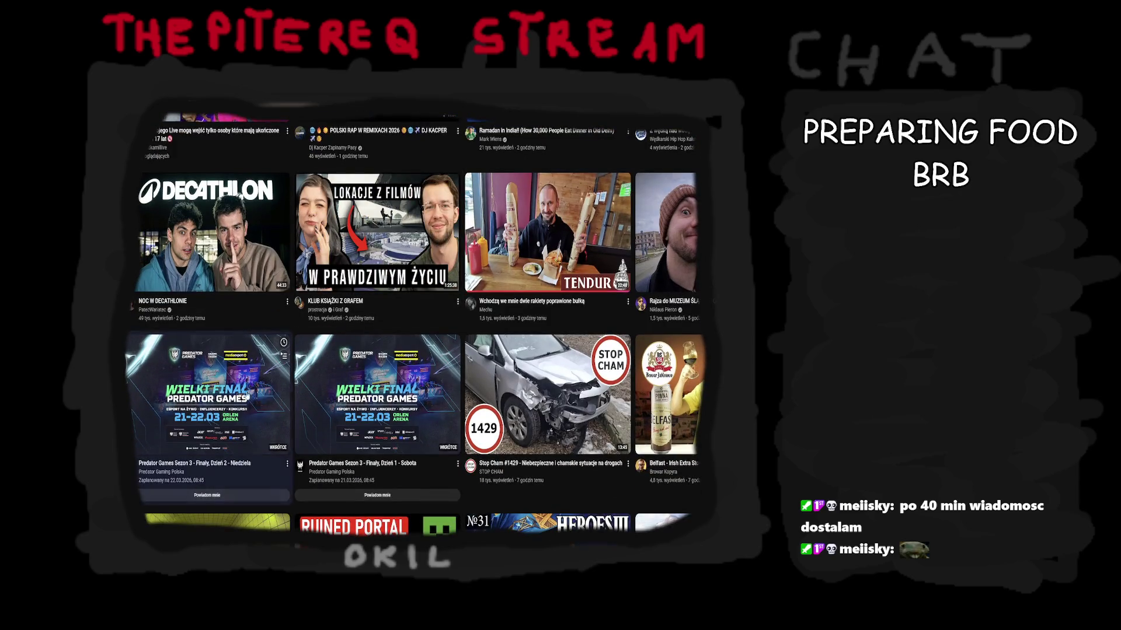
{"action": "scroll", "coordinate": [245, 253], "scroll_direction": "down", "scroll_amount": 4}
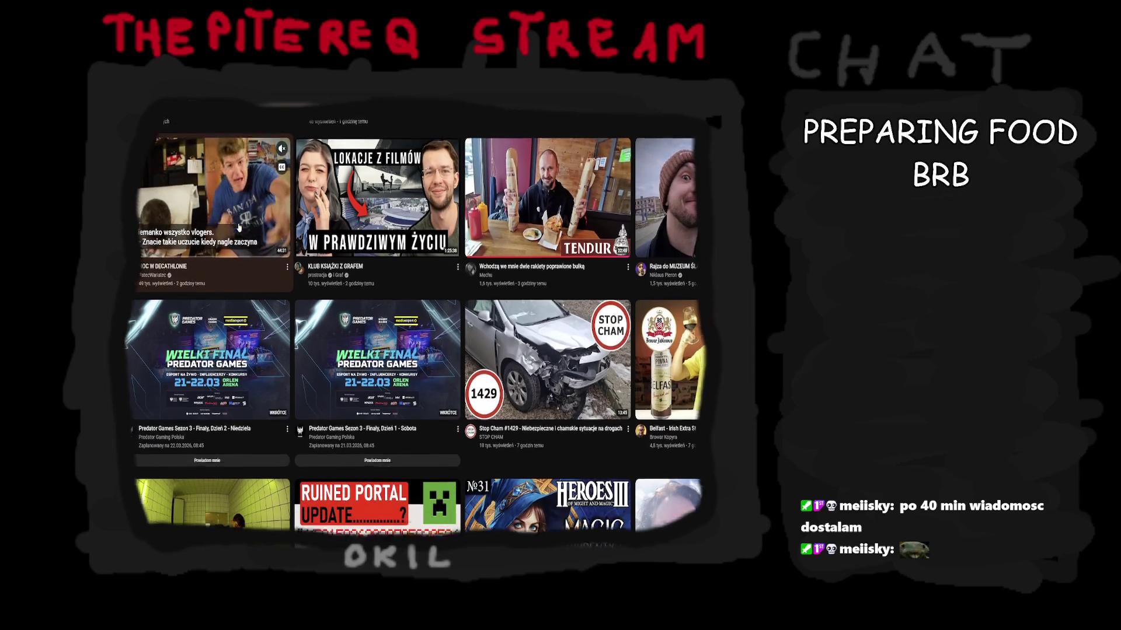
{"action": "scroll", "coordinate": [263, 281], "scroll_direction": "down", "scroll_amount": 4}
{"action": "scroll", "coordinate": [263, 281], "scroll_direction": "down", "scroll_amount": 3}
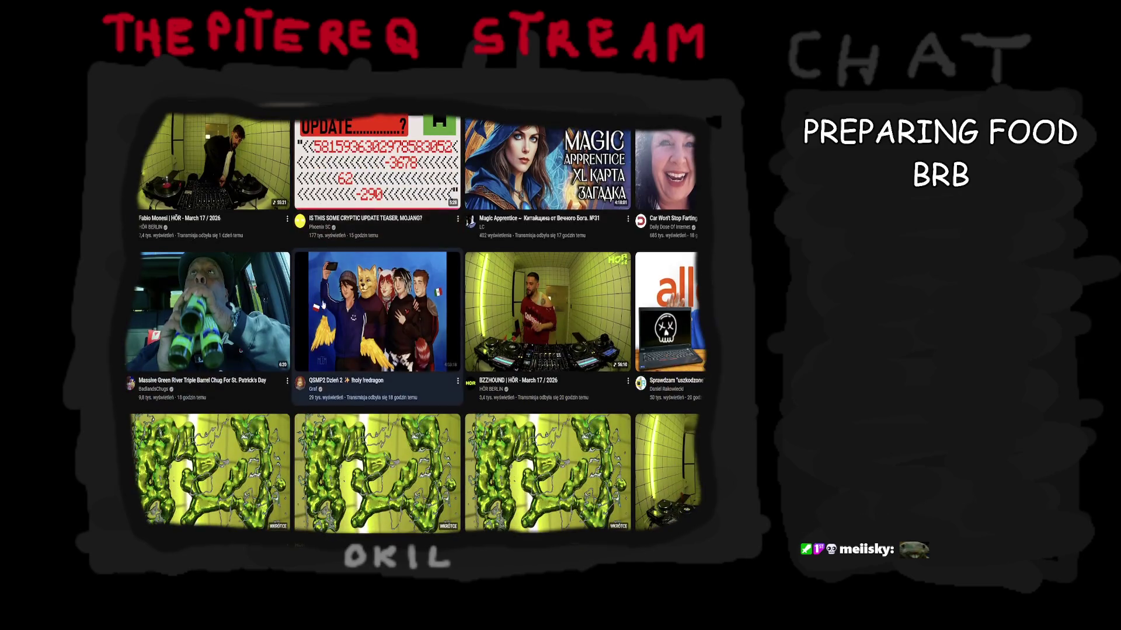
{"action": "scroll", "coordinate": [329, 396], "scroll_direction": "up", "scroll_amount": 8}
{"action": "scroll", "coordinate": [330, 396], "scroll_direction": "up", "scroll_amount": 4}
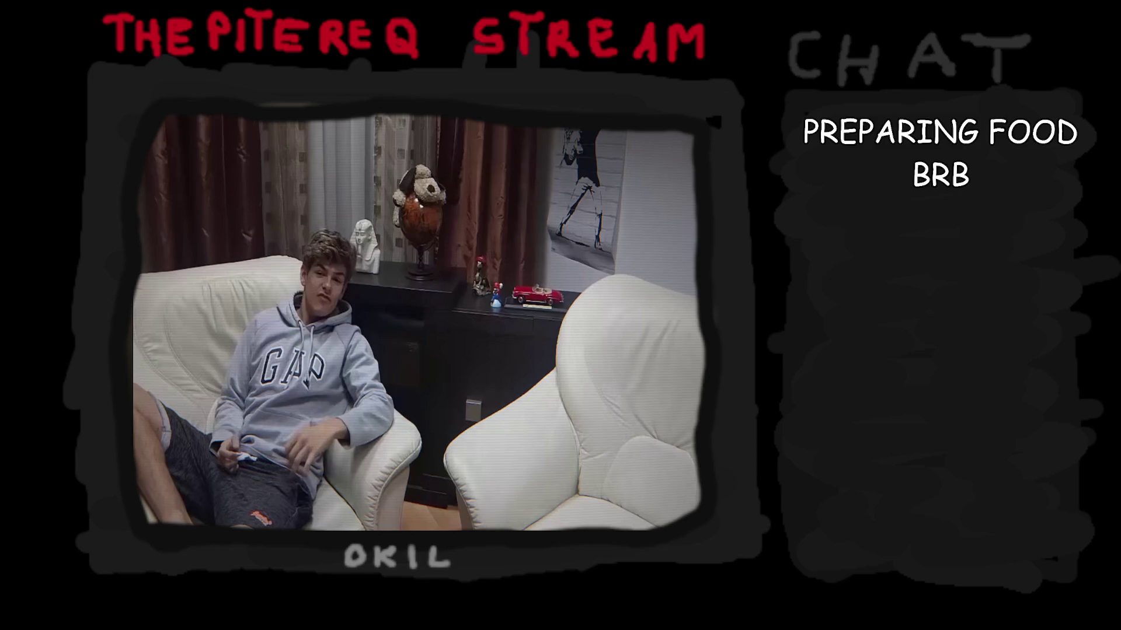
- Resume playback of the paused vlog in the player
{"action": "left_click", "coordinate": [420, 303]}
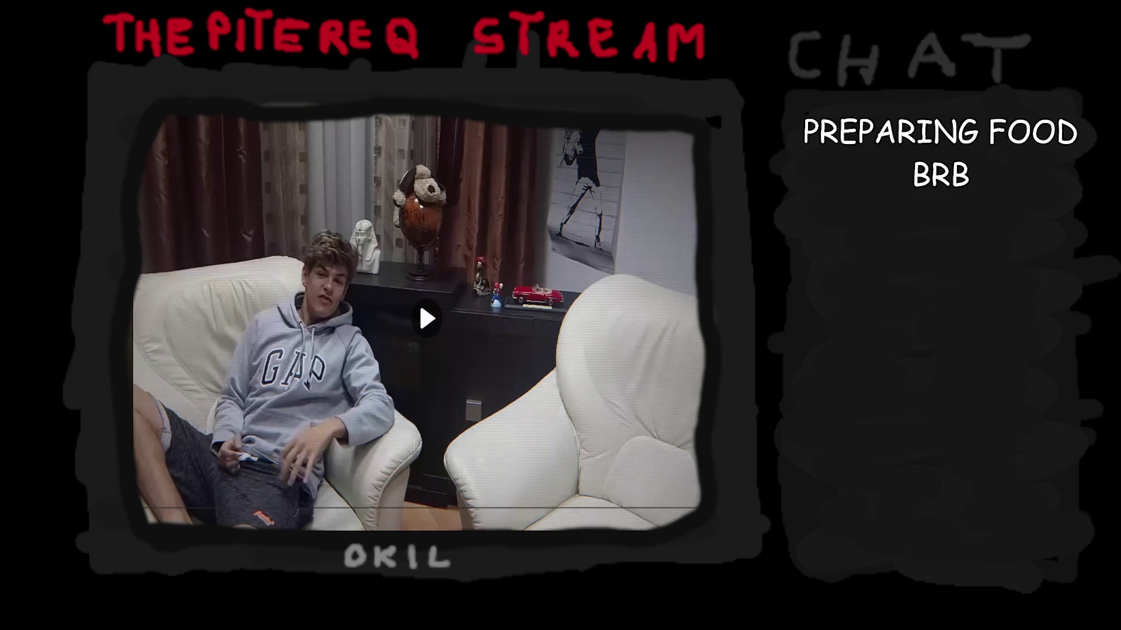
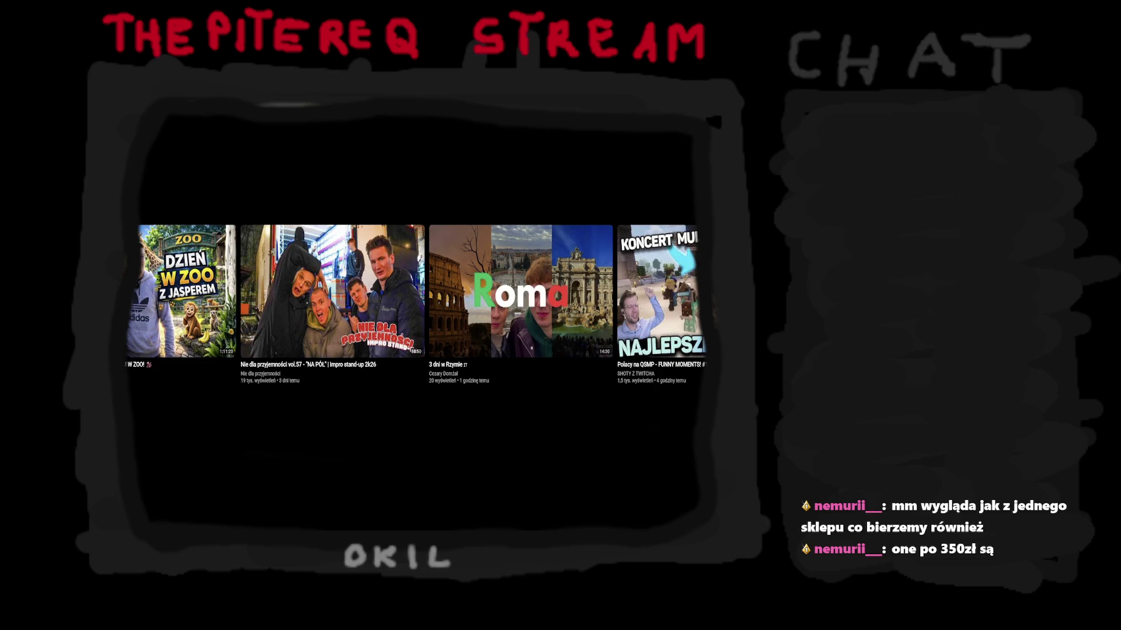
{"action": "scroll", "coordinate": [215, 209], "scroll_direction": "down", "scroll_amount": 3}
{"action": "scroll", "coordinate": [215, 209], "scroll_direction": "down", "scroll_amount": 2}
{"action": "scroll", "coordinate": [214, 208], "scroll_direction": "down", "scroll_amount": 2}
{"action": "scroll", "coordinate": [215, 208], "scroll_direction": "down", "scroll_amount": 2}
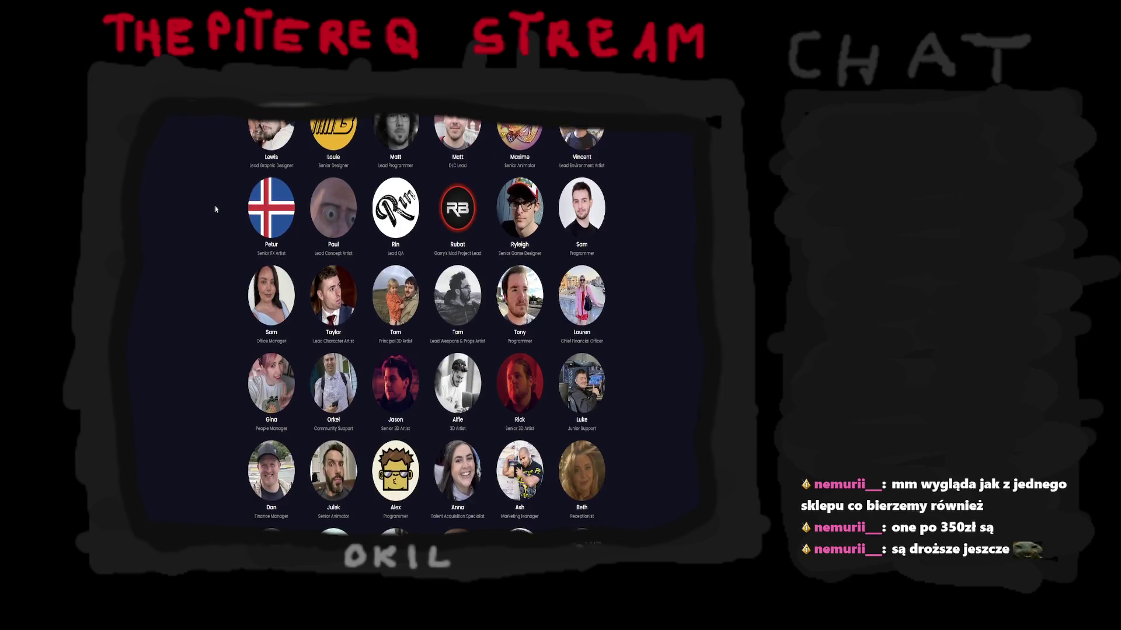
{"action": "scroll", "coordinate": [215, 208], "scroll_direction": "down", "scroll_amount": 2}
{"action": "scroll", "coordinate": [214, 211], "scroll_direction": "down", "scroll_amount": 2}
{"action": "scroll", "coordinate": [214, 211], "scroll_direction": "down", "scroll_amount": 2}
{"action": "scroll", "coordinate": [214, 211], "scroll_direction": "down", "scroll_amount": 2}
{"action": "scroll", "coordinate": [212, 214], "scroll_direction": "down", "scroll_amount": 2}
{"action": "scroll", "coordinate": [211, 214], "scroll_direction": "down", "scroll_amount": 3}
{"action": "scroll", "coordinate": [213, 214], "scroll_direction": "down", "scroll_amount": 1}
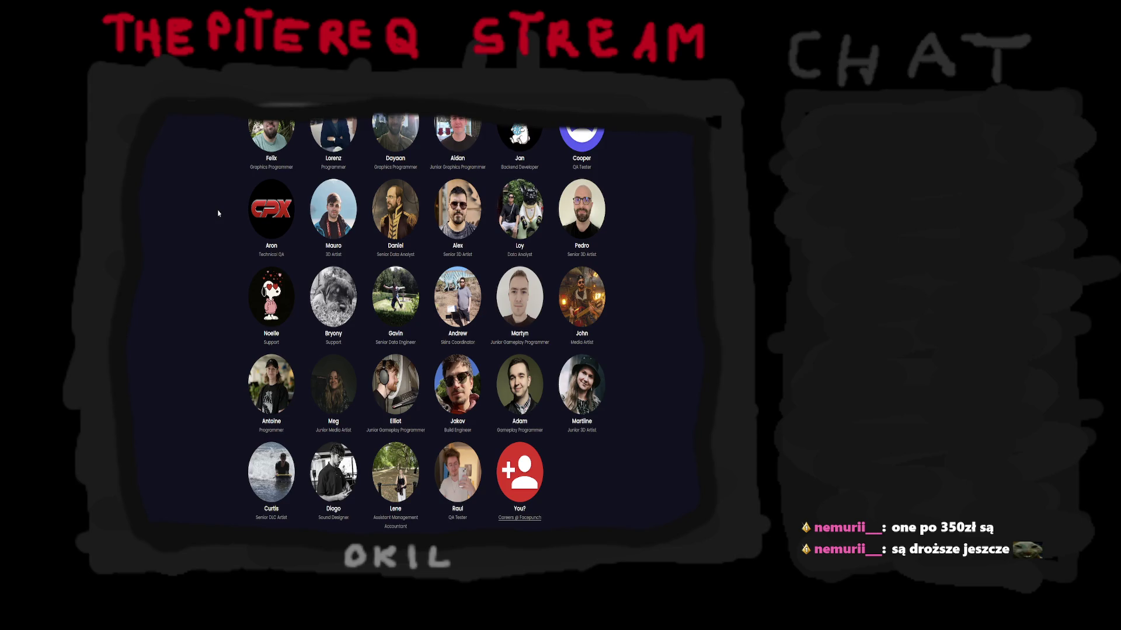
{"action": "scroll", "coordinate": [218, 211], "scroll_direction": "up", "scroll_amount": 1}
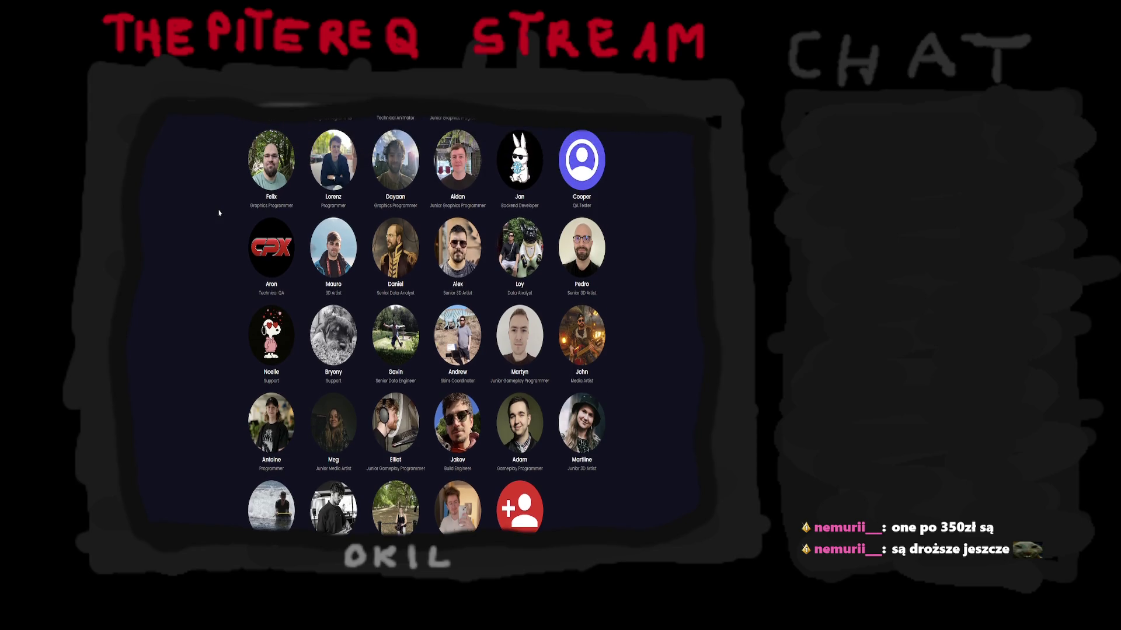
{"action": "scroll", "coordinate": [219, 211], "scroll_direction": "down", "scroll_amount": 2}
{"action": "scroll", "coordinate": [220, 212], "scroll_direction": "down", "scroll_amount": 1}
{"action": "scroll", "coordinate": [219, 212], "scroll_direction": "down", "scroll_amount": 2}
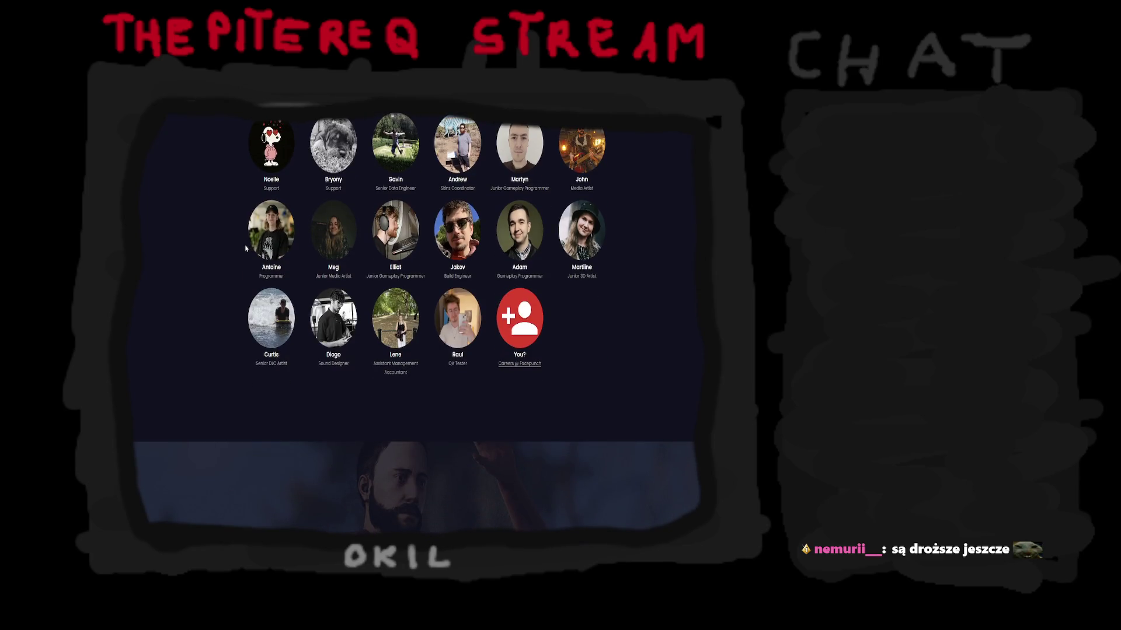
{"action": "scroll", "coordinate": [246, 249], "scroll_direction": "down", "scroll_amount": 4}
{"action": "scroll", "coordinate": [247, 249], "scroll_direction": "down", "scroll_amount": 2}
{"action": "scroll", "coordinate": [248, 250], "scroll_direction": "down", "scroll_amount": 2}
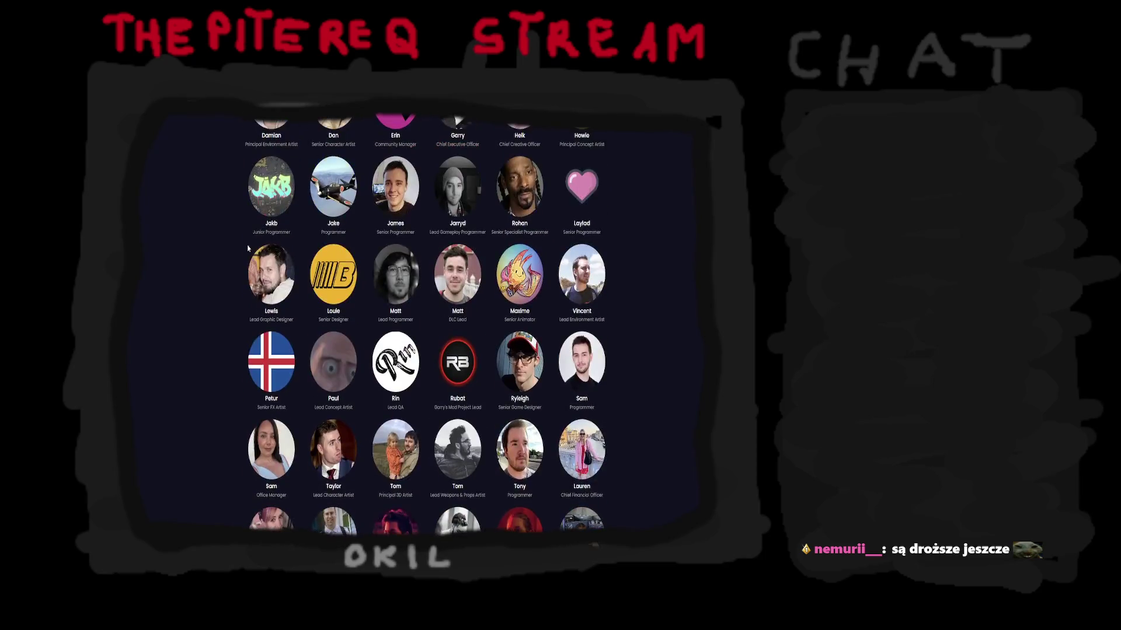
{"action": "scroll", "coordinate": [247, 249], "scroll_direction": "up", "scroll_amount": 3}
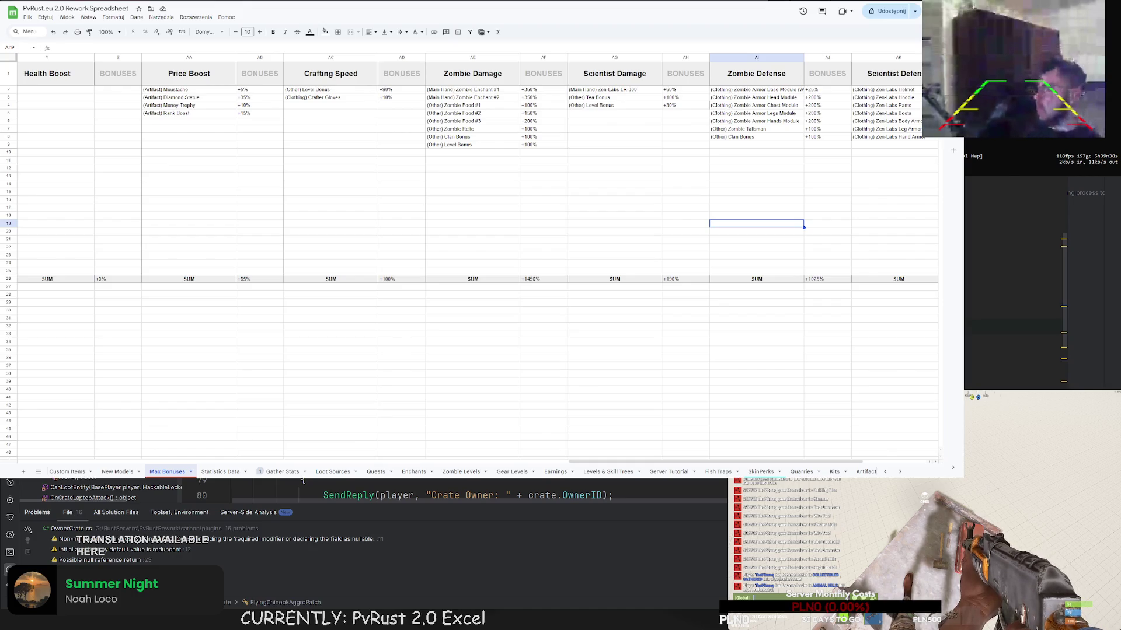
{"action": "scroll", "coordinate": [696, 163], "scroll_direction": "right", "scroll_amount": 3}
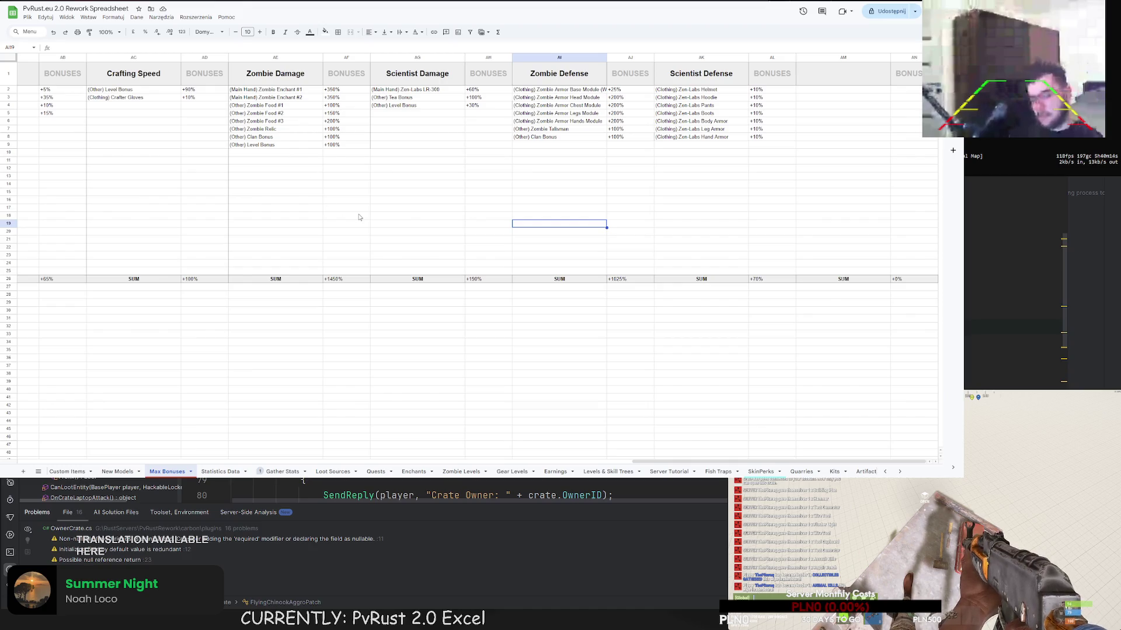
{"action": "left_click", "coordinate": [408, 233]}
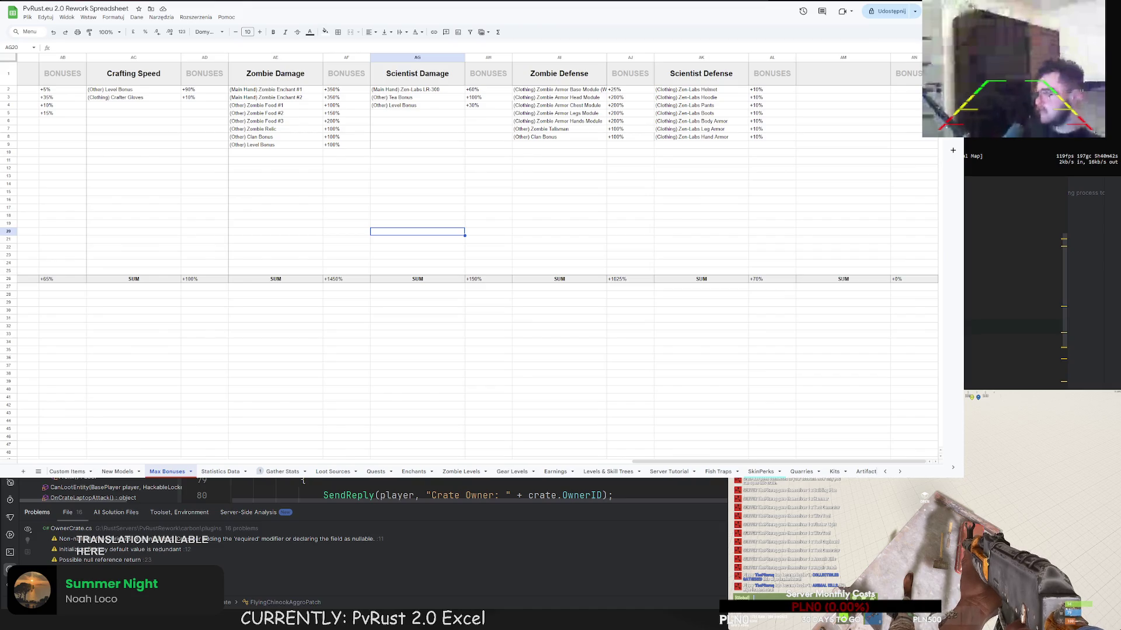
- Move through the Gather Stats and Loot Sources sheets to reach the Quests sheet
{"action": "left_click", "coordinate": [282, 471]}
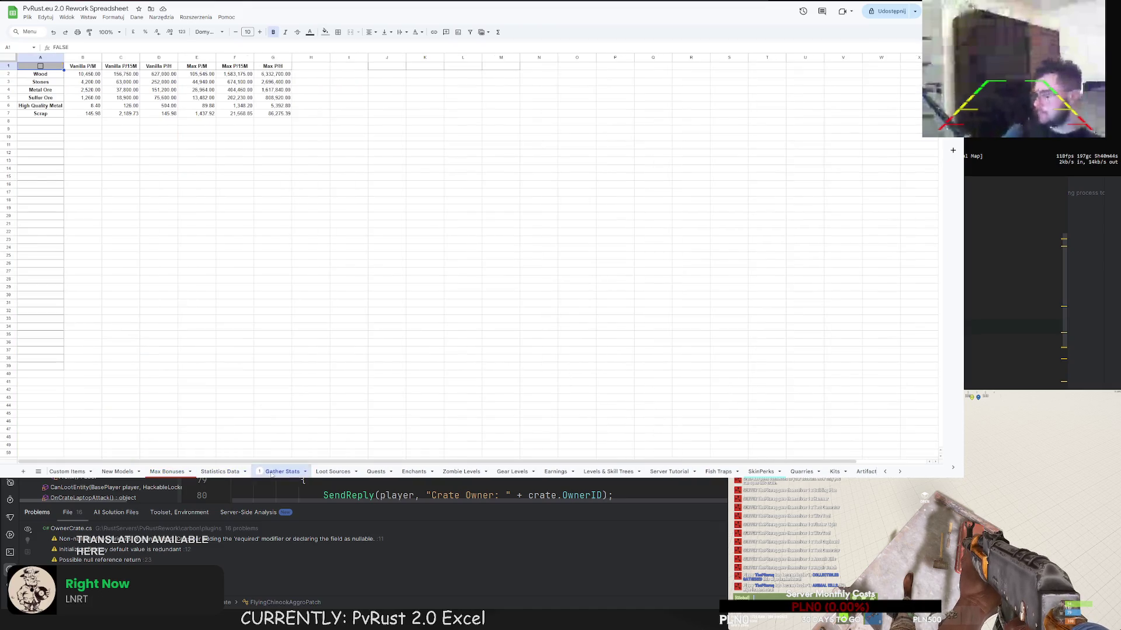
{"action": "left_click", "coordinate": [337, 471]}
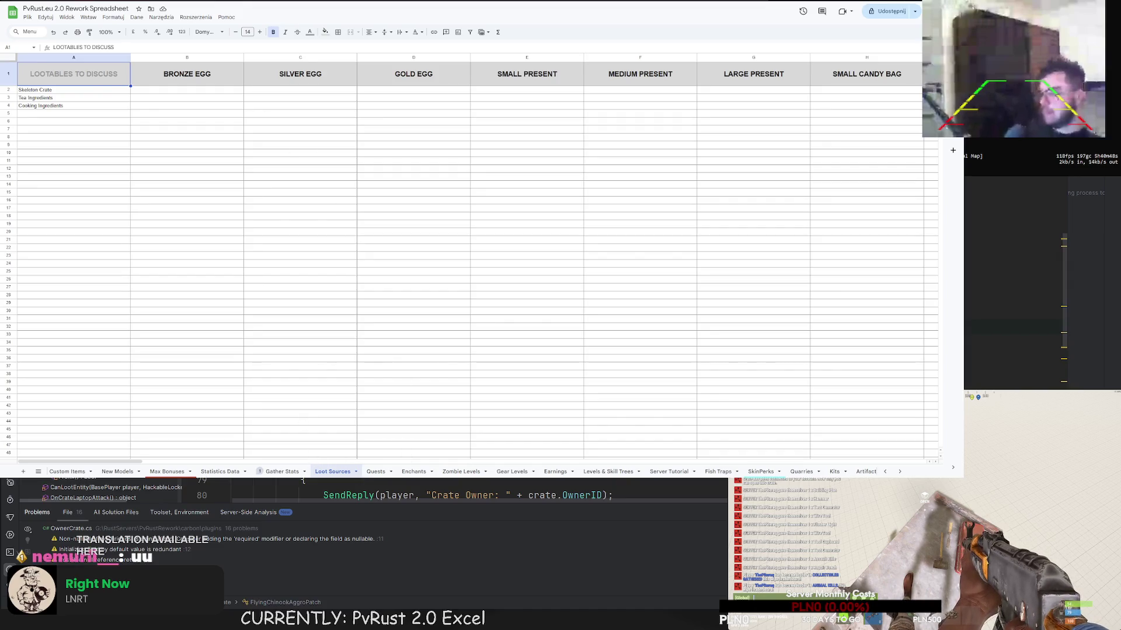
{"action": "key", "text": "ctrl+Page_Down"}
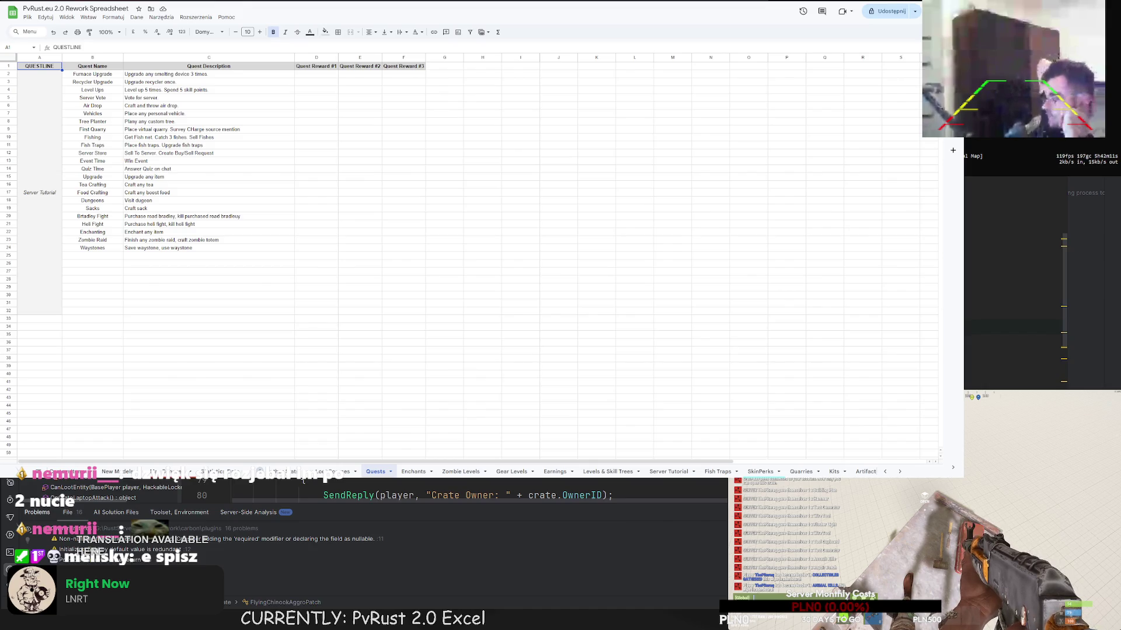
- Look over empty cells below the quest list and settle on G18 for the daily quests
{"action": "left_click", "coordinate": [87, 304]}
{"action": "left_click", "coordinate": [85, 337]}
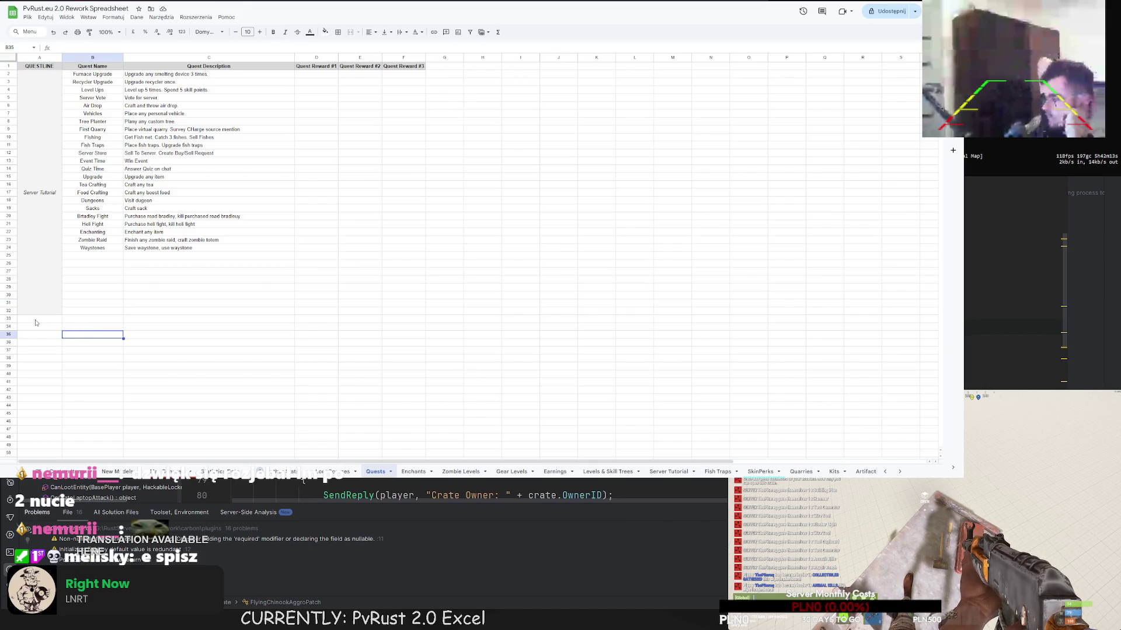
{"action": "left_click_drag", "start_coordinate": [37, 320], "coordinate": [35, 352]}
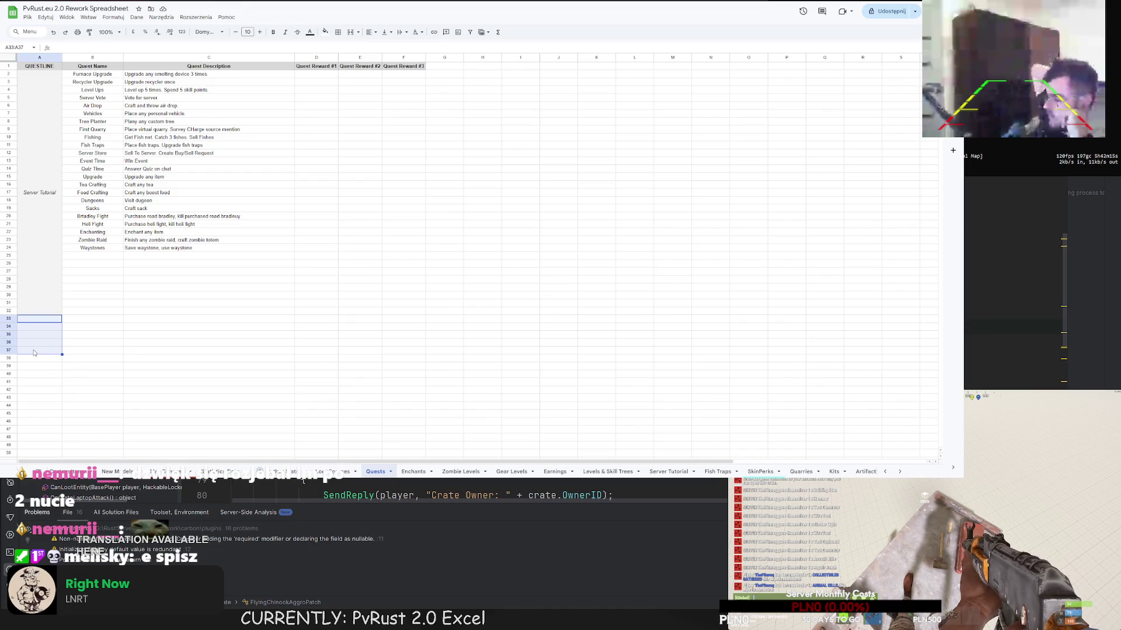
{"action": "key", "text": "Right"}
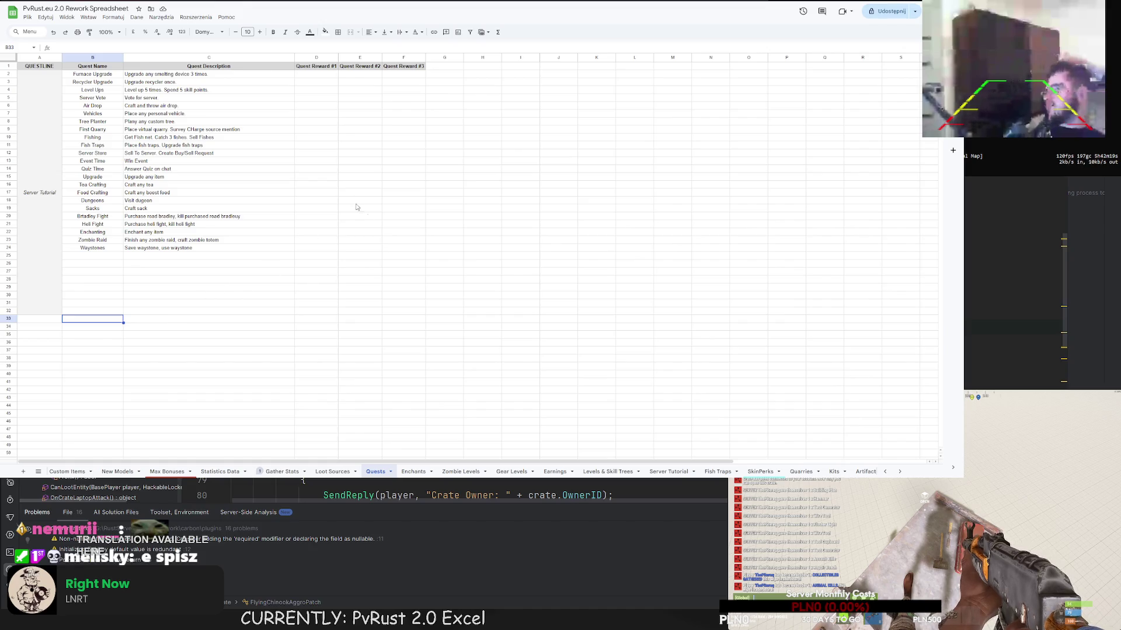
{"action": "left_click", "coordinate": [477, 208]}
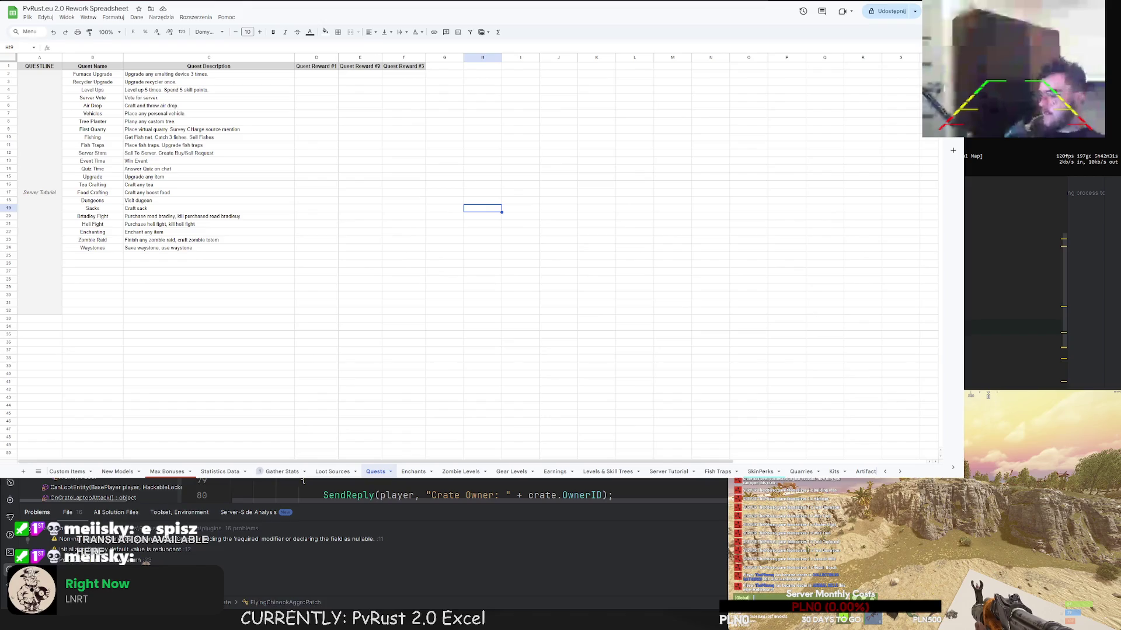
{"action": "left_click", "coordinate": [443, 201]}
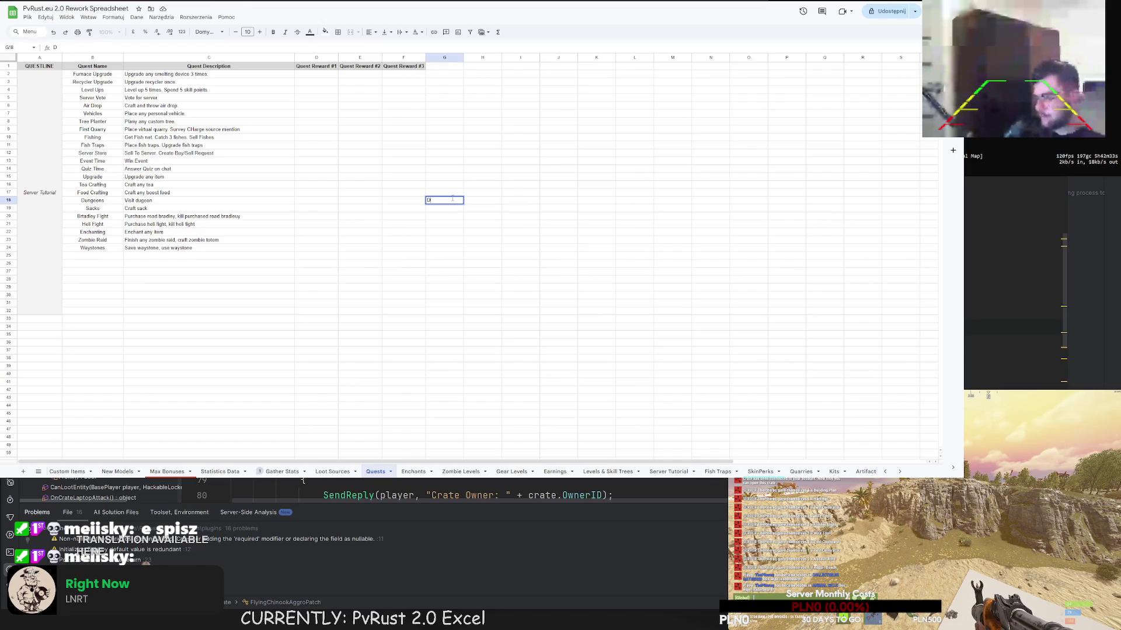
{"action": "type", "text": "Destroy Rocks"}
- Enter Destroy Rocks, Destroy Trees, Destroy Barrels and Loot Crates into G18–G21
{"action": "key", "text": "Return"}
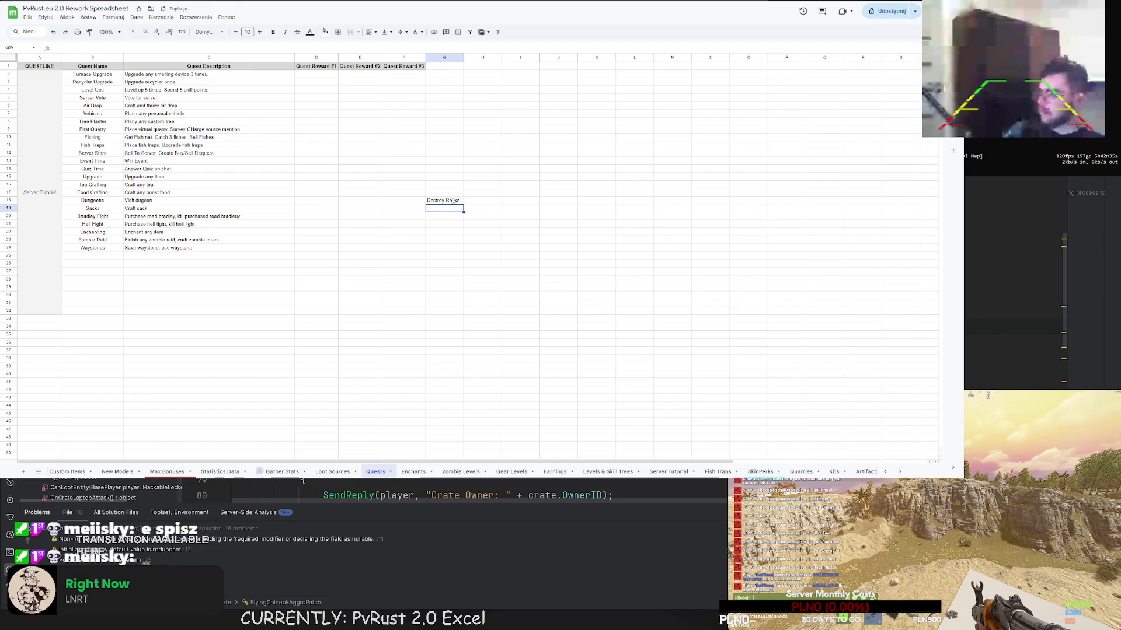
{"action": "type", "text": "De"}
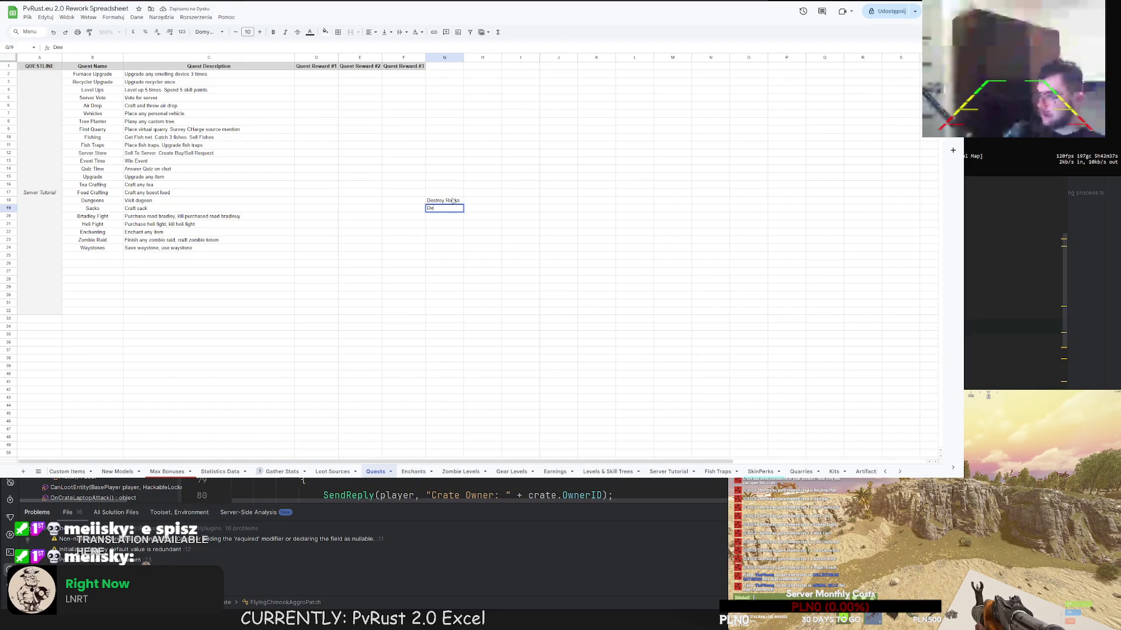
{"action": "type", "text": "stroy Trees"}
{"action": "key", "text": "Return"}
{"action": "type", "text": "Destroy Barre"}
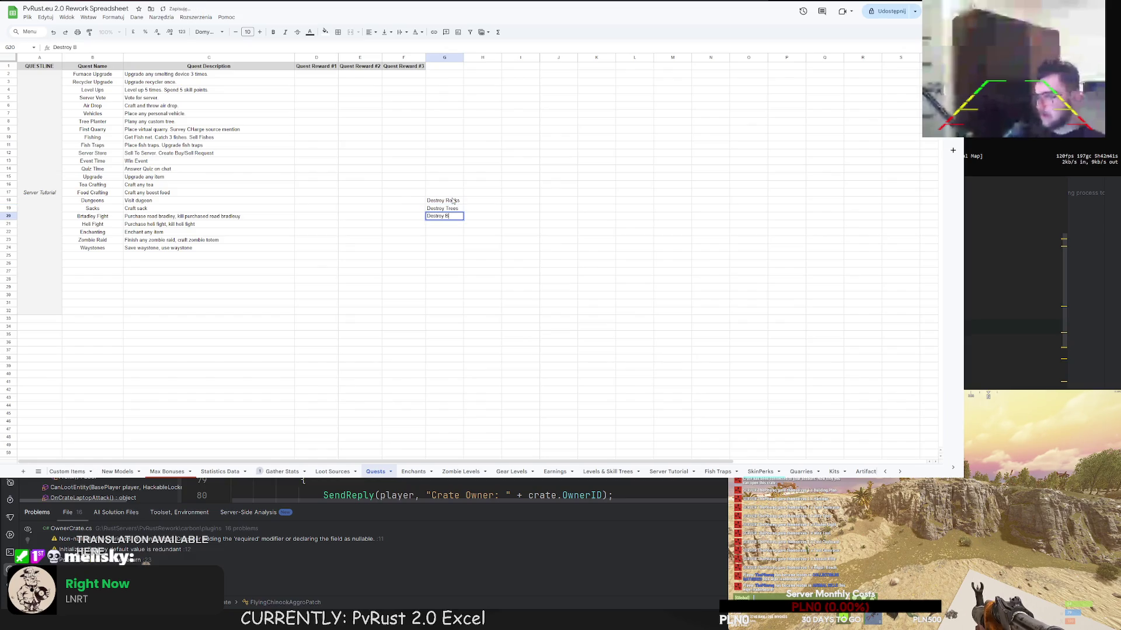
{"action": "type", "text": "ls"}
{"action": "key", "text": "Return"}
{"action": "type", "text": "Destro"}
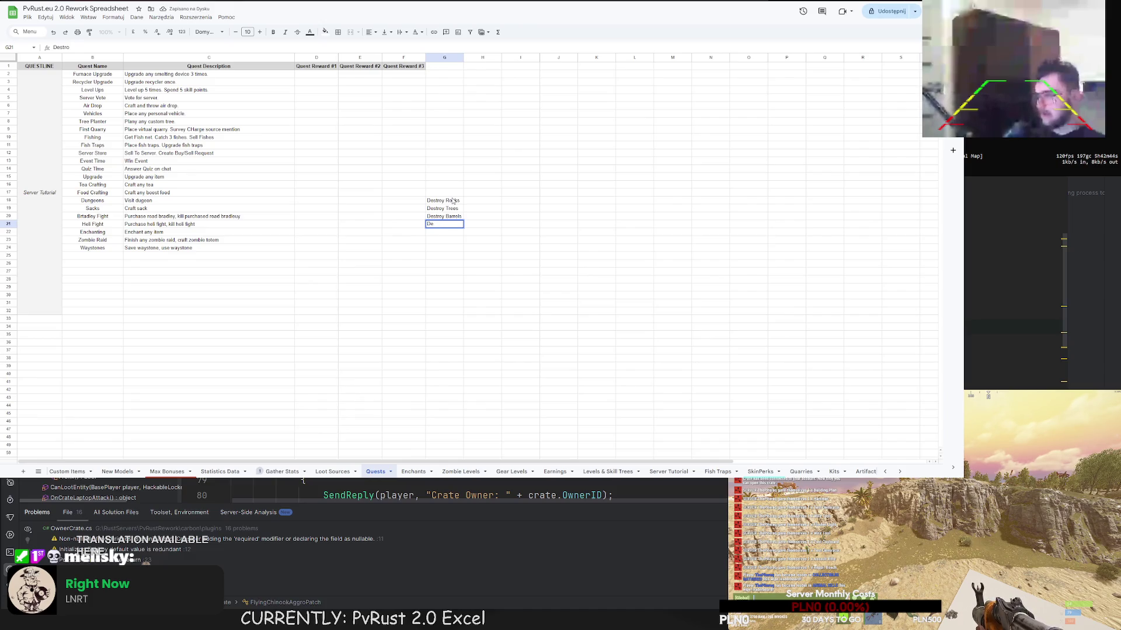
{"action": "type", "text": "y Loot Crates"}
{"action": "key", "text": "Return"}
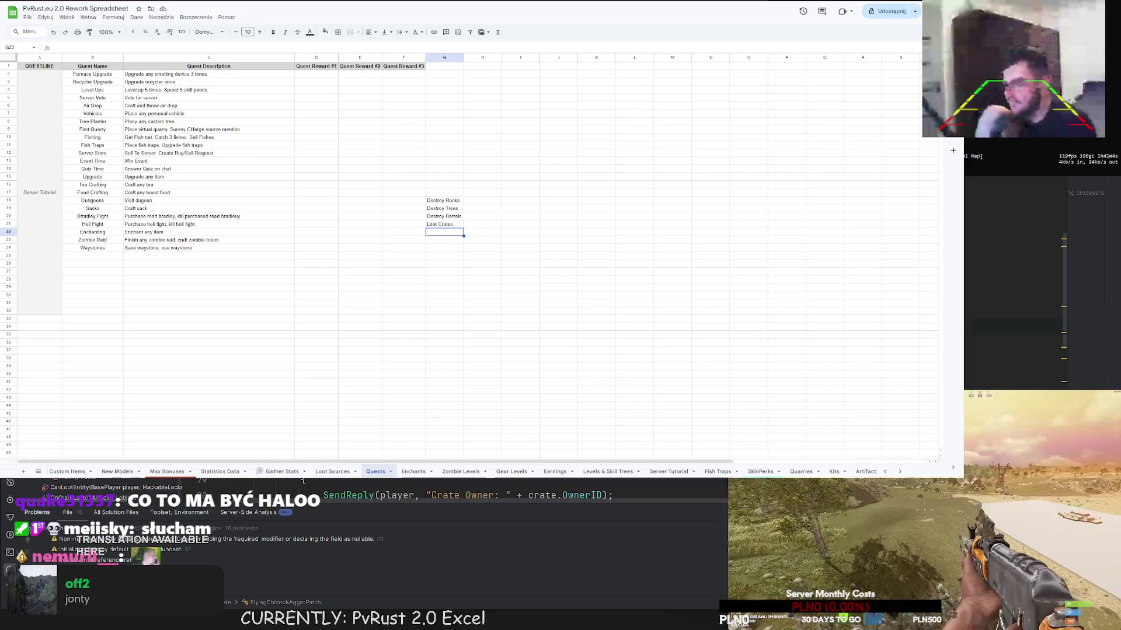
- Add Swamp Trees in G22 below Loot Crates
{"action": "key", "text": "Up"}
{"action": "key", "text": "Left"}
{"action": "key", "text": "Left"}
{"action": "left_click", "coordinate": [455, 233]}
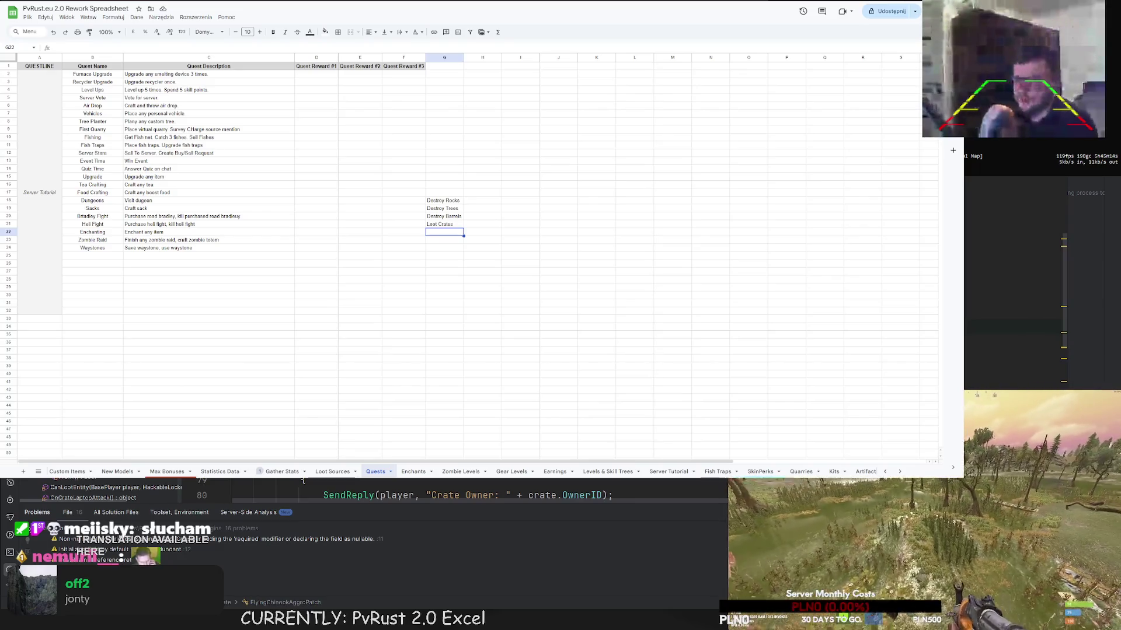
{"action": "double_click", "coordinate": [443, 232]}
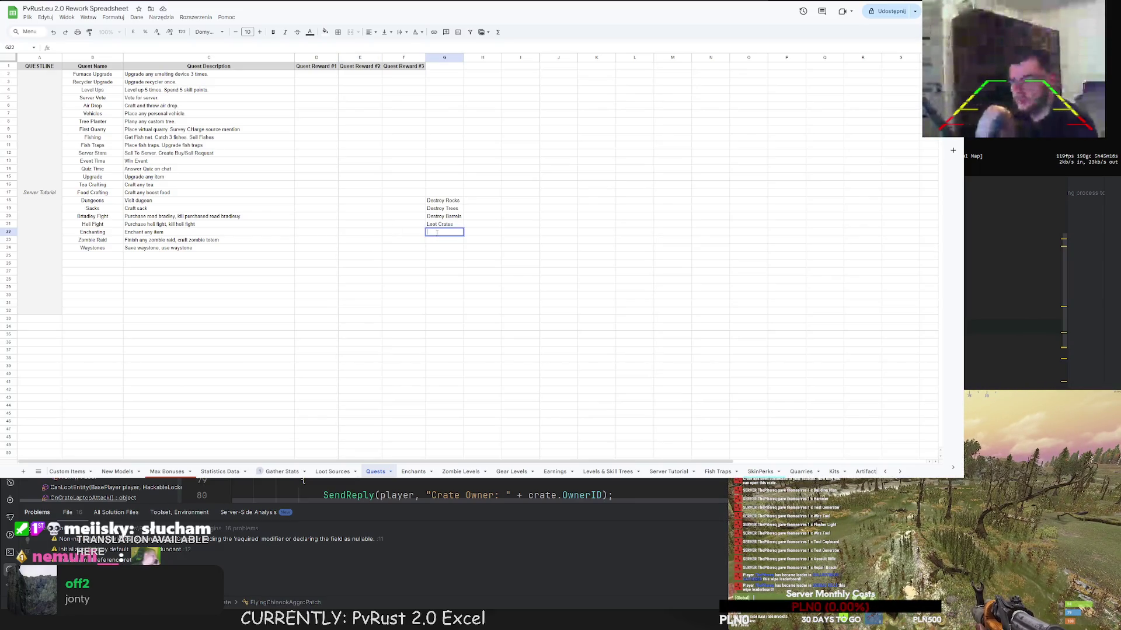
{"action": "type", "text": "Swamp T"}
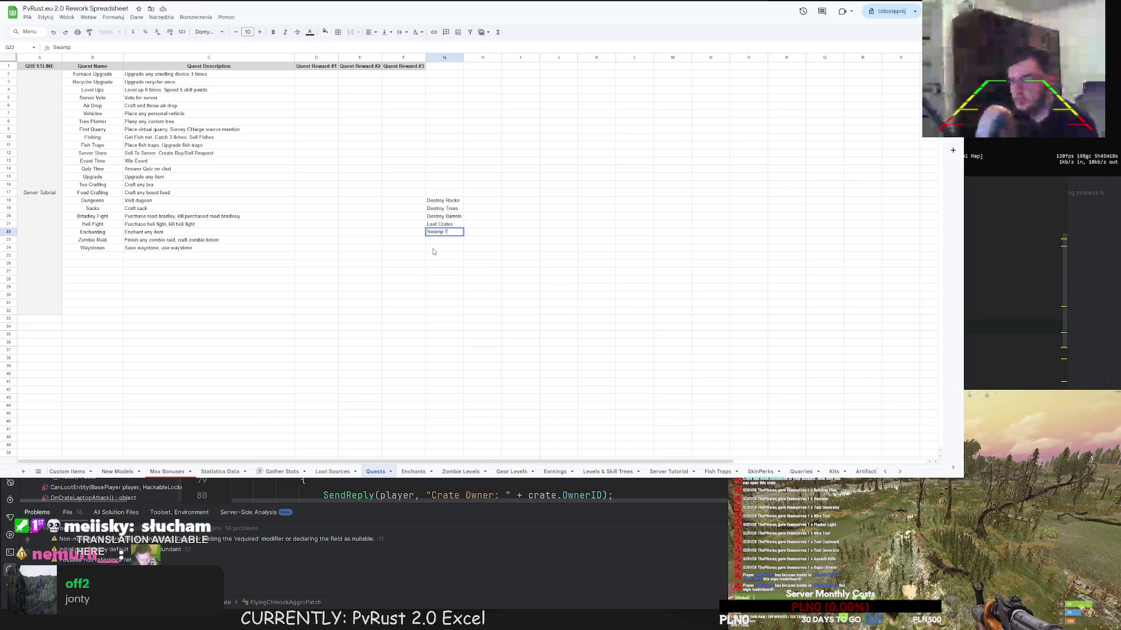
{"action": "type", "text": "rees"}
{"action": "key", "text": "Return"}
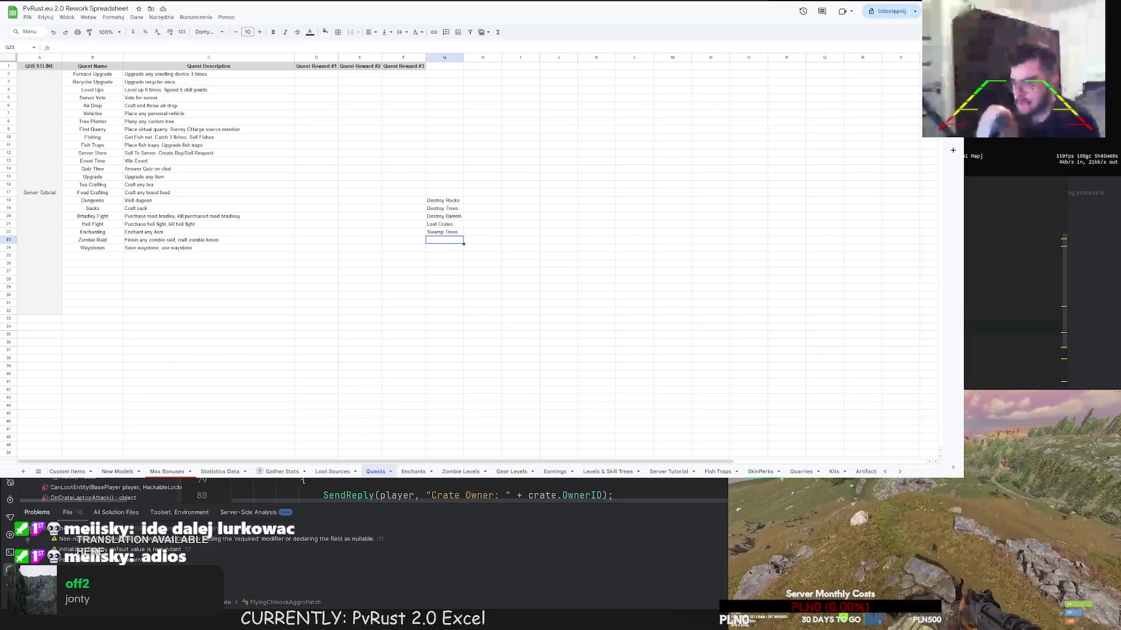
- Note Sulfur/Stone/Metal in H18 beside Destroy Rocks
{"action": "left_click", "coordinate": [479, 202]}
{"action": "type", "text": "50"}
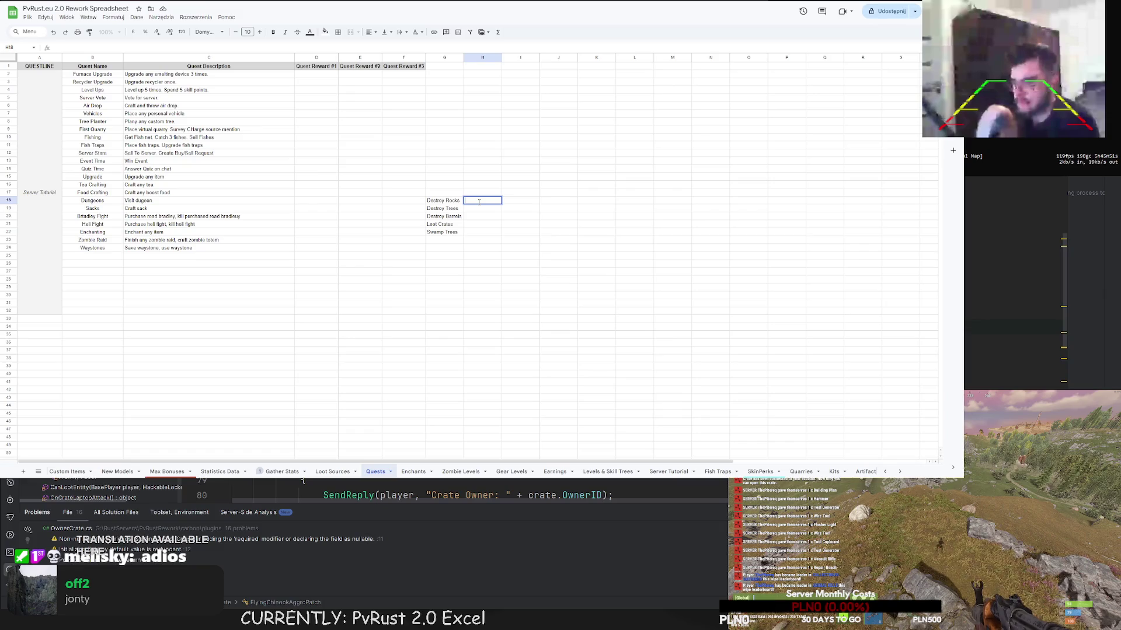
{"action": "type", "text": "lfur/Stone"}
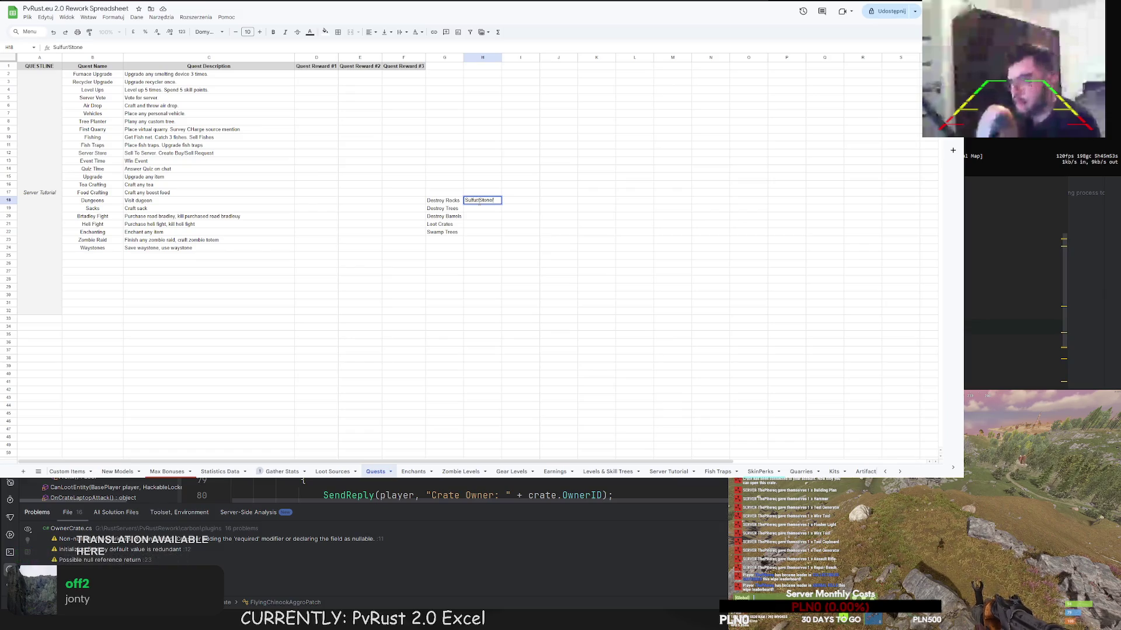
{"action": "type", "text": "/Metal"}
{"action": "key", "text": "Return"}
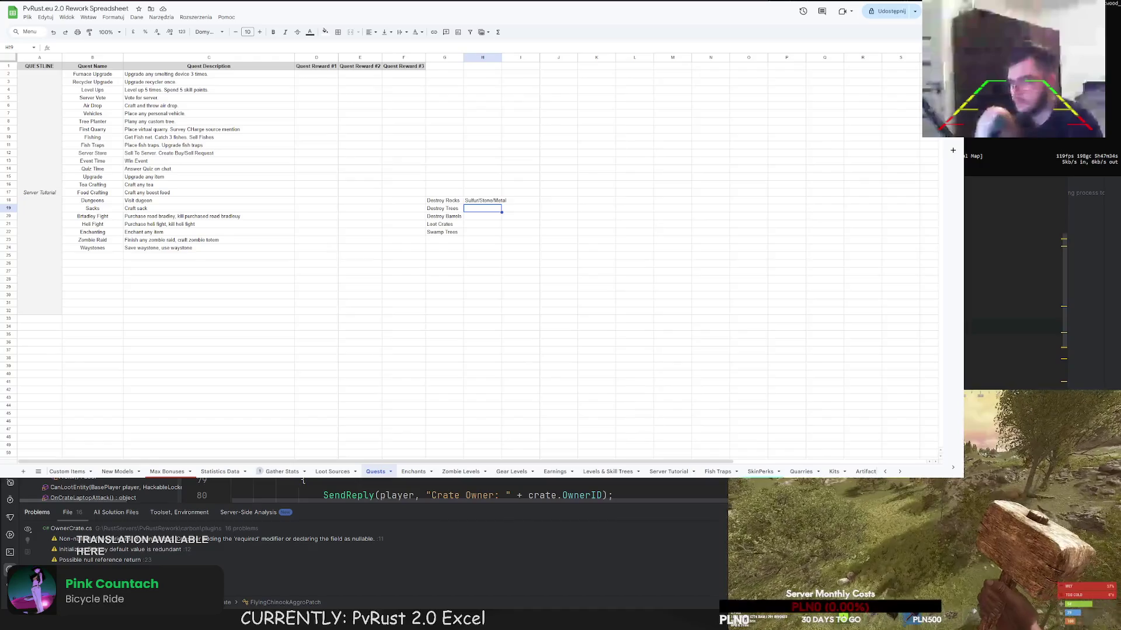
{"action": "key", "text": "Left"}
{"action": "key", "text": "Down"}
{"action": "key", "text": "Down"}
{"action": "key", "text": "Down"}
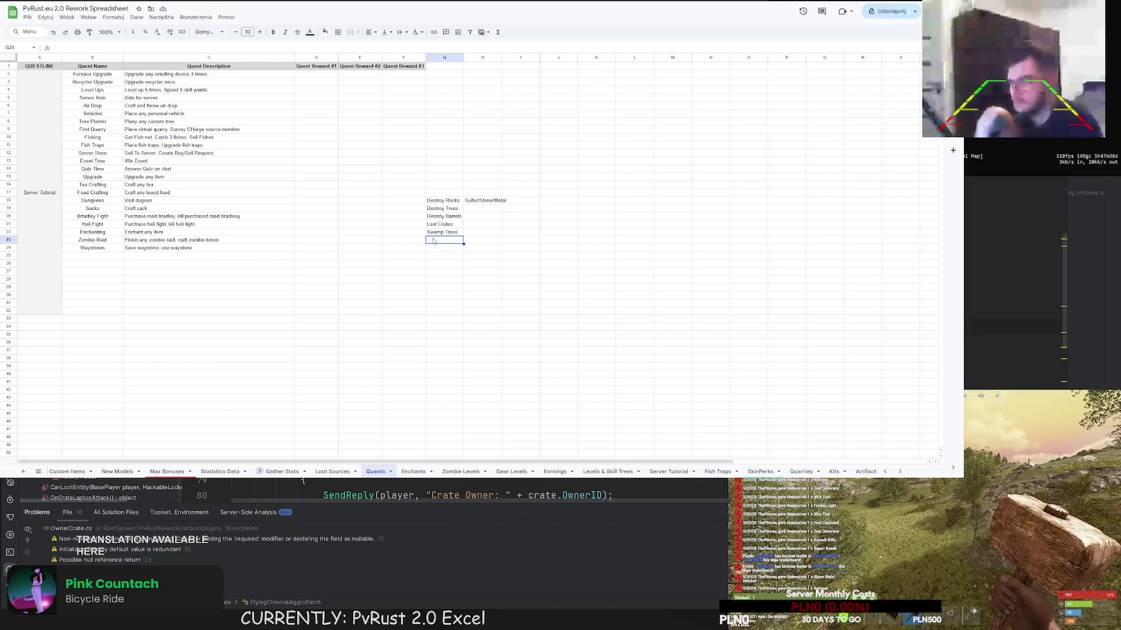
{"action": "type", "text": "Collect Hemp"}
- Enter Collect Hemp, Collect Food and Collect Rocks & Stumps into G23–G25
{"action": "key", "text": "Return"}
{"action": "type", "text": "Co"}
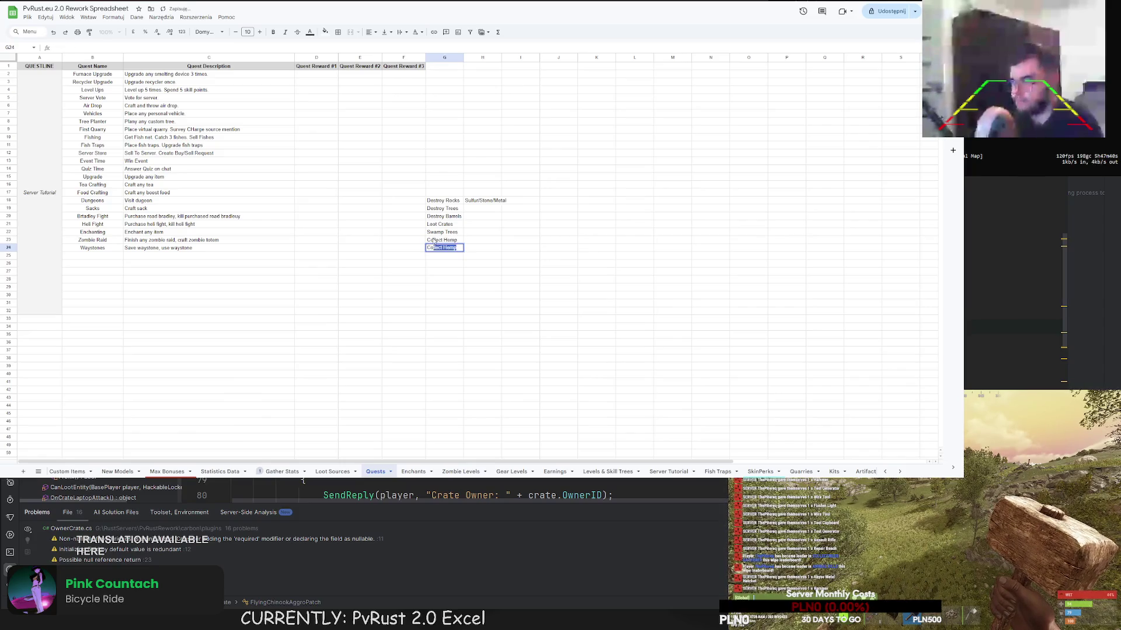
{"action": "type", "text": "Food"}
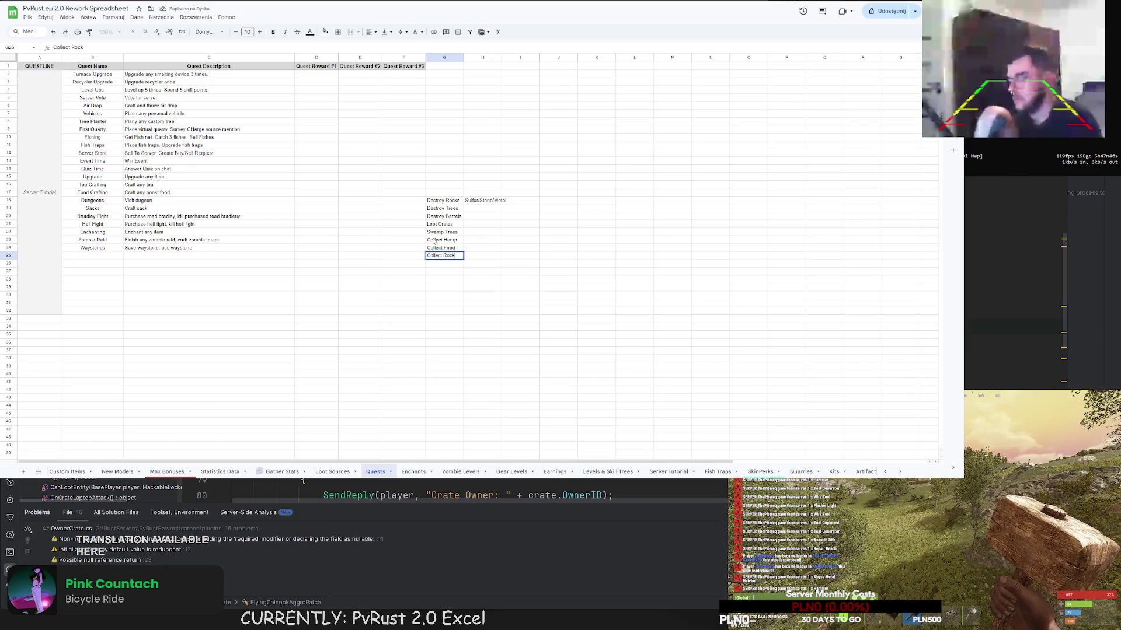
{"action": "type", "text": "s & Stump"}
{"action": "key", "text": "Return"}
{"action": "type", "text": "DAILY QU"}
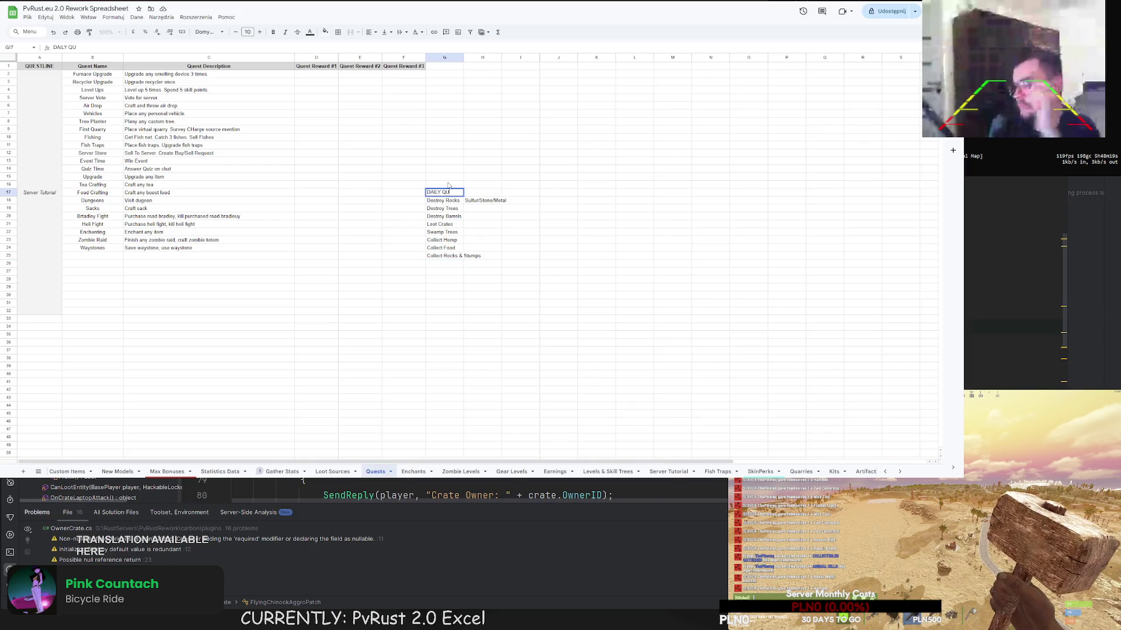
{"action": "type", "text": "ESTS"}
- Add the DAILY QUESTS heading in G17 and append Destroy Cacti and Craft x Things to the list
{"action": "key", "text": "Return"}
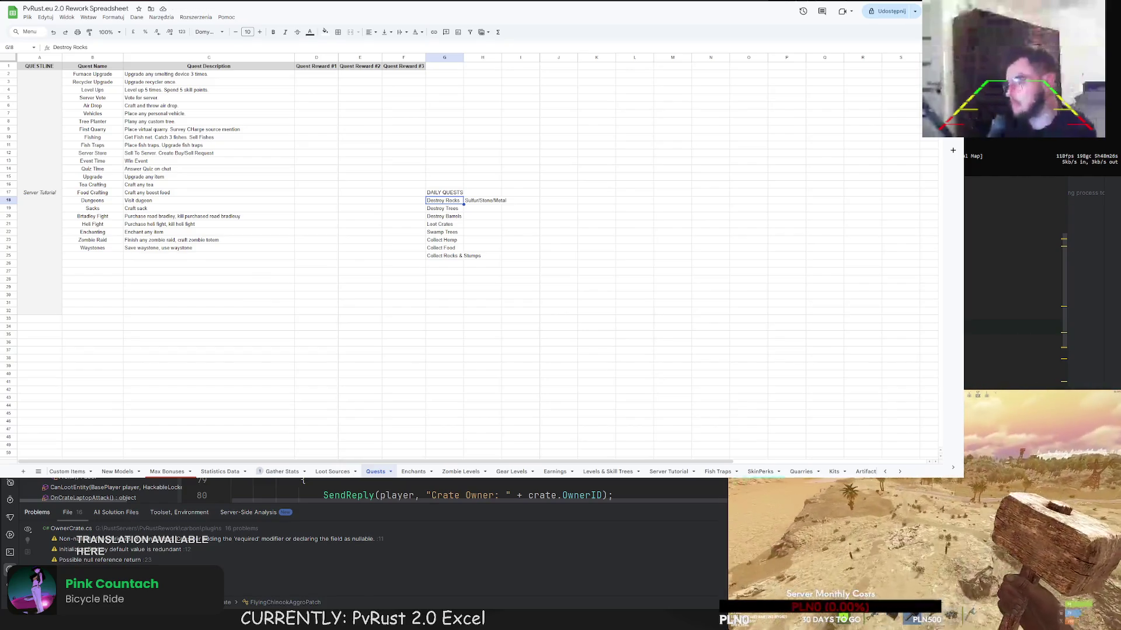
{"action": "left_click", "coordinate": [454, 265]}
{"action": "type", "text": "Destroy Cac"}
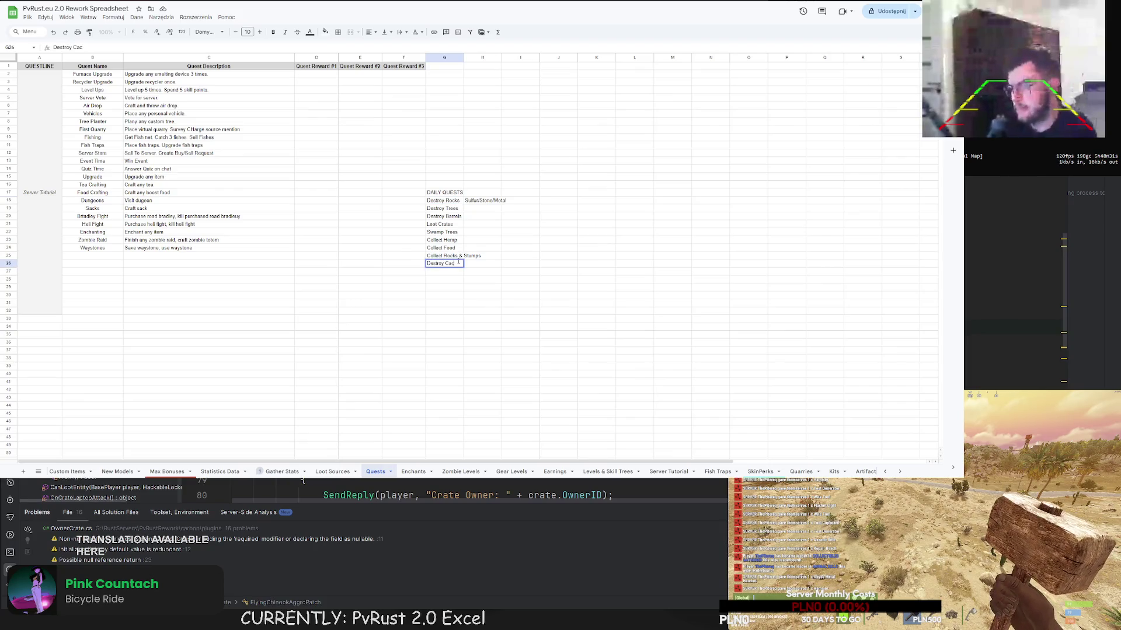
{"action": "type", "text": "ti"}
{"action": "key", "text": "Return"}
{"action": "type", "text": "Craft x T"}
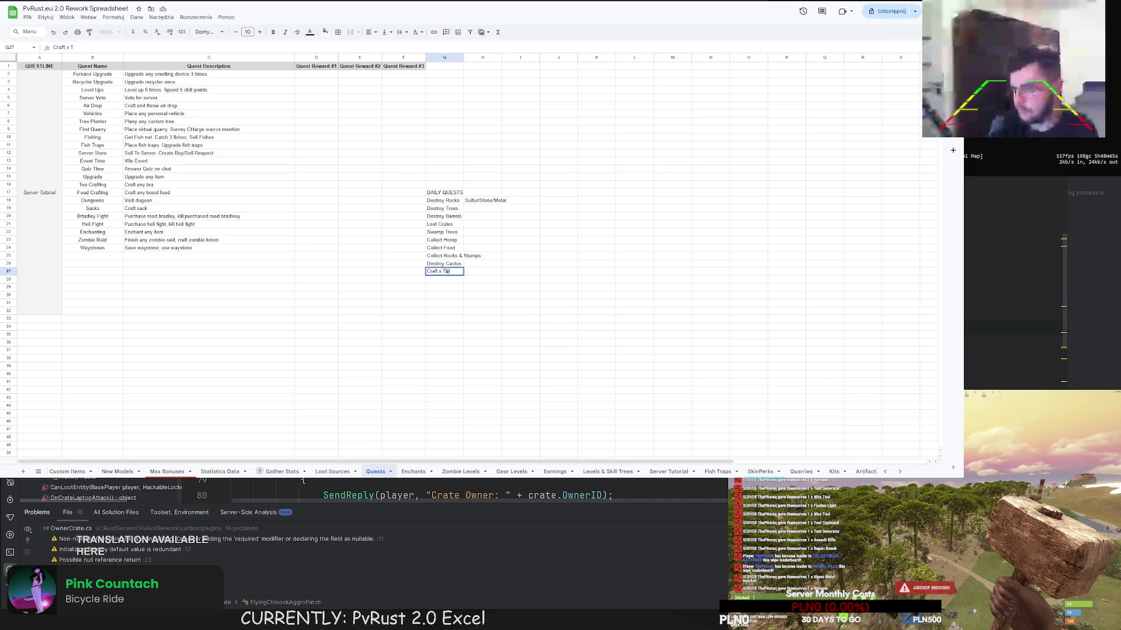
{"action": "type", "text": "ings"}
{"action": "key", "text": "Return"}
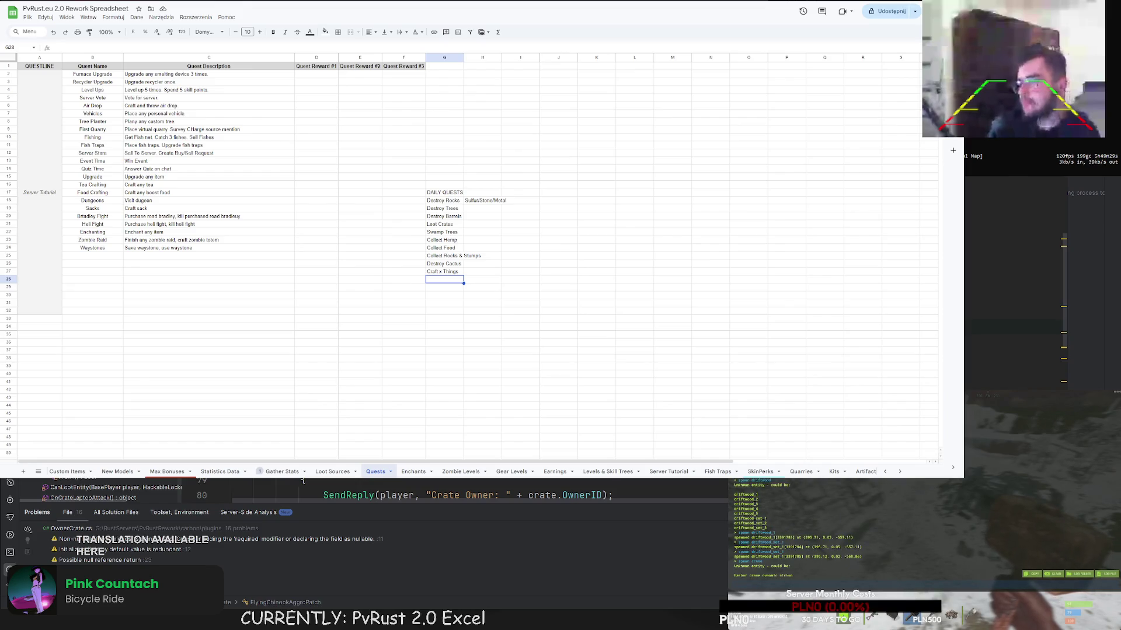
{"action": "scroll", "coordinate": [473, 254], "scroll_direction": "down", "scroll_amount": 2}
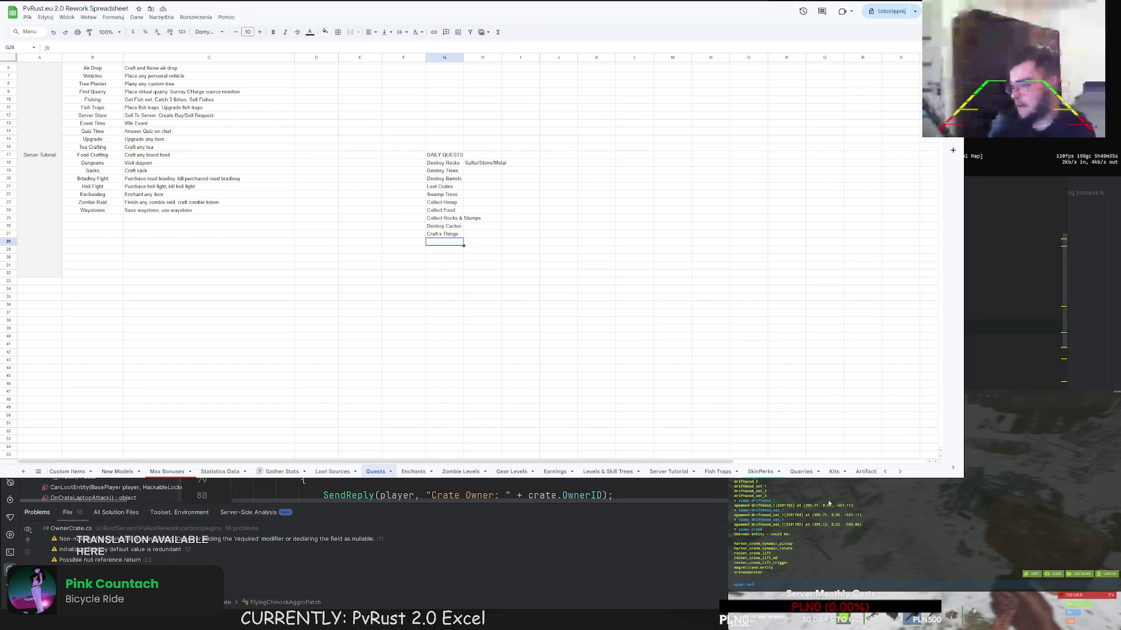
{"action": "type", "text": "bor_crane"}
{"action": "key", "text": "Return"}
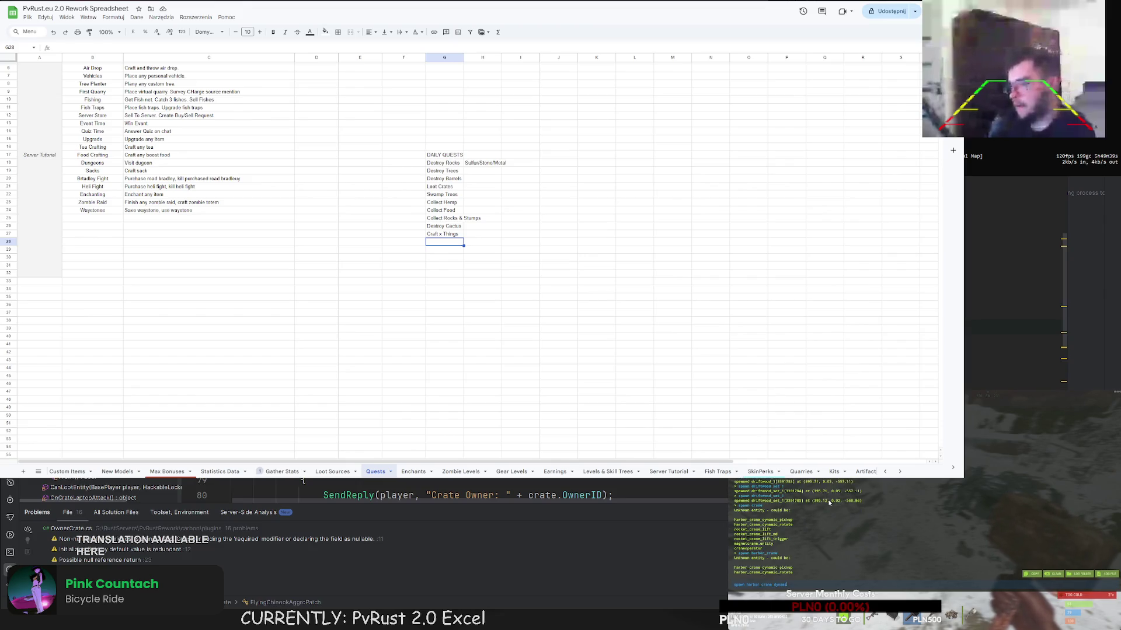
{"action": "key", "text": "F1"}
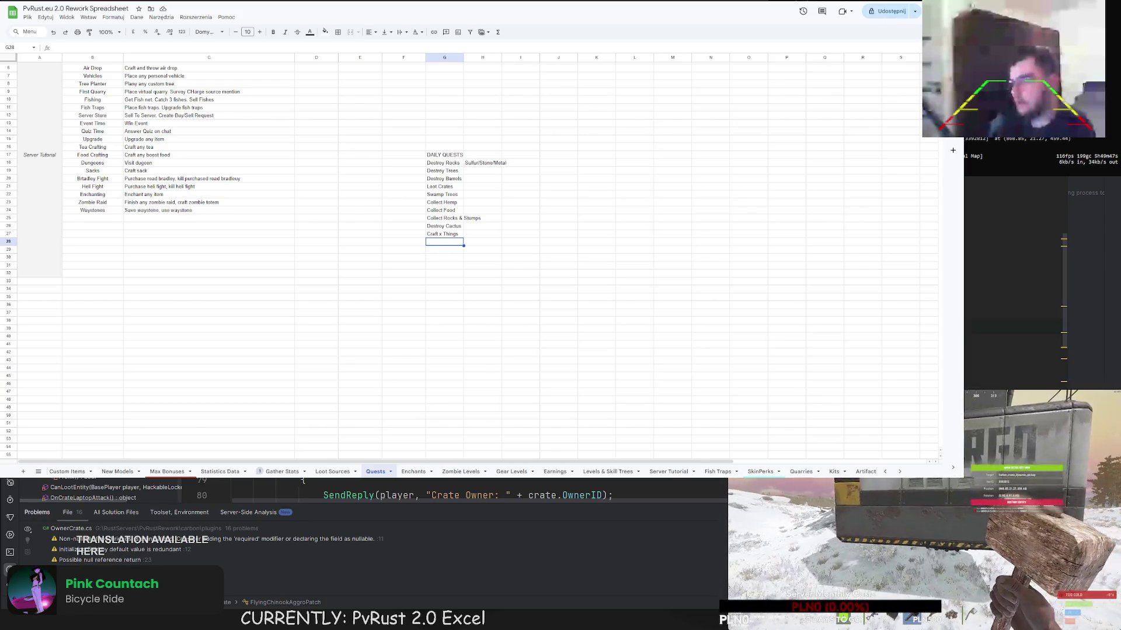
{"action": "key", "text": "F1"}
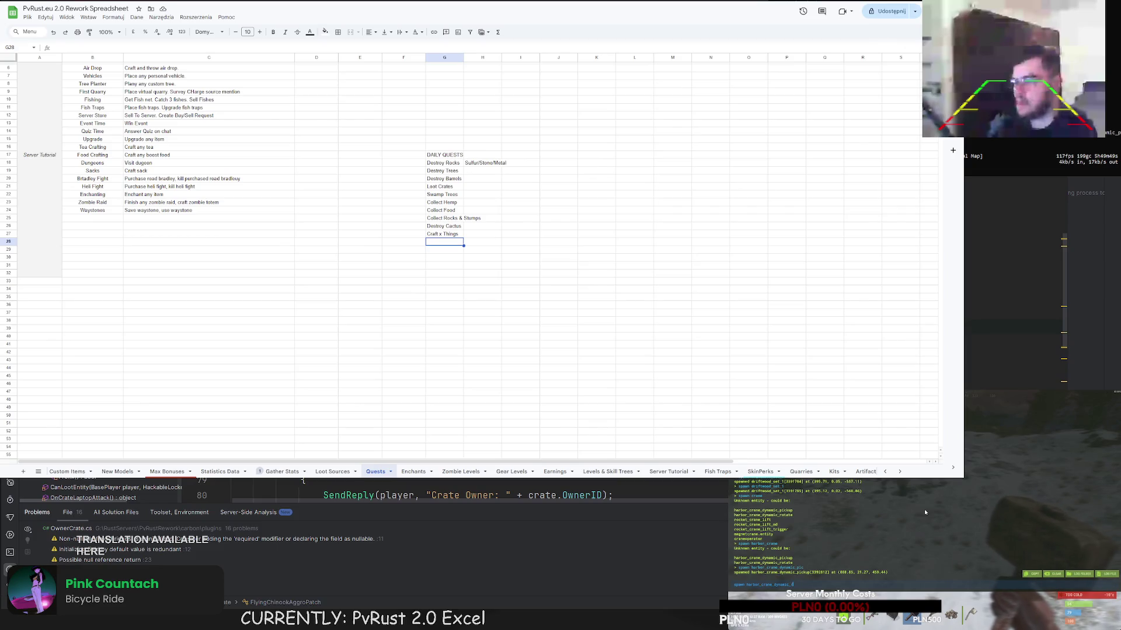
{"action": "key", "text": "F1"}
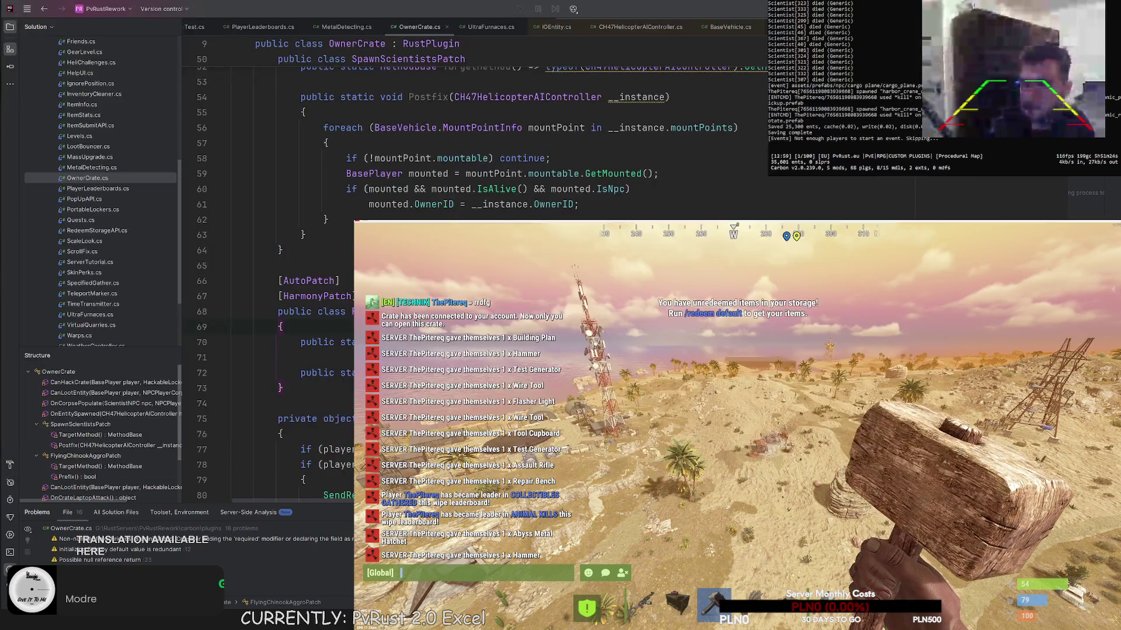
{"action": "left_click", "coordinate": [937, 12]}
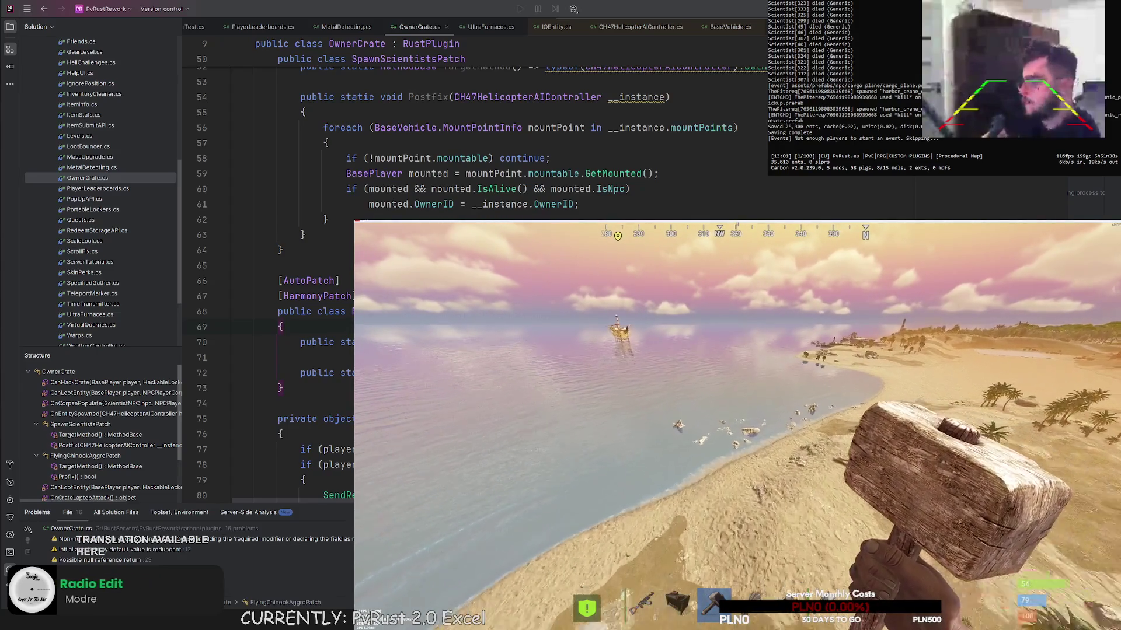
{"action": "key", "text": "Return"}
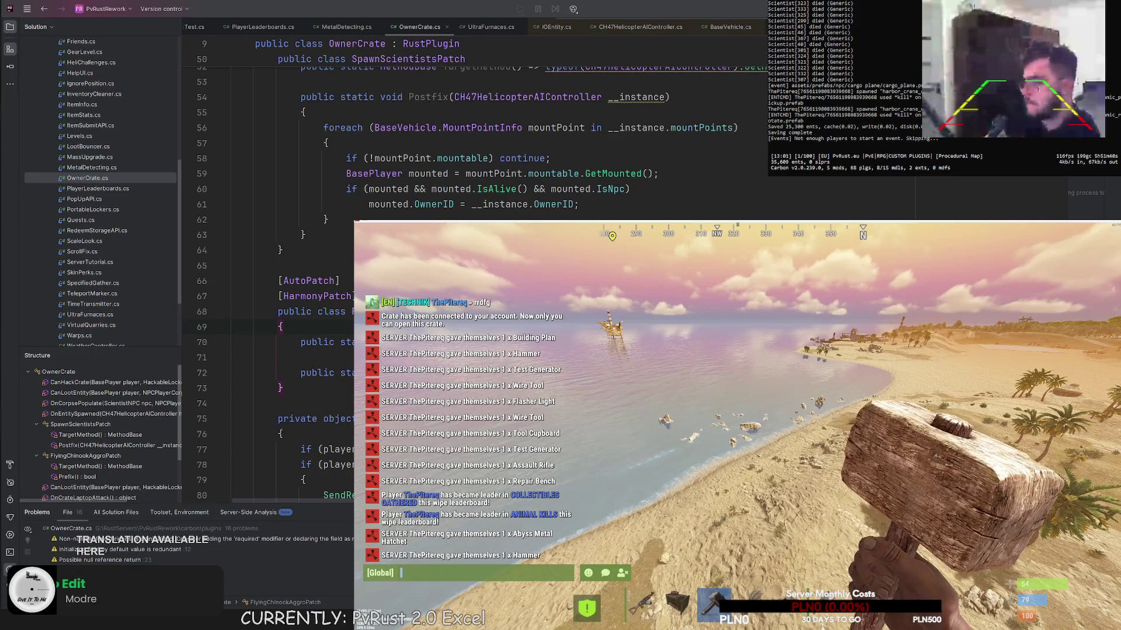
{"action": "key", "text": "alt+Tab"}
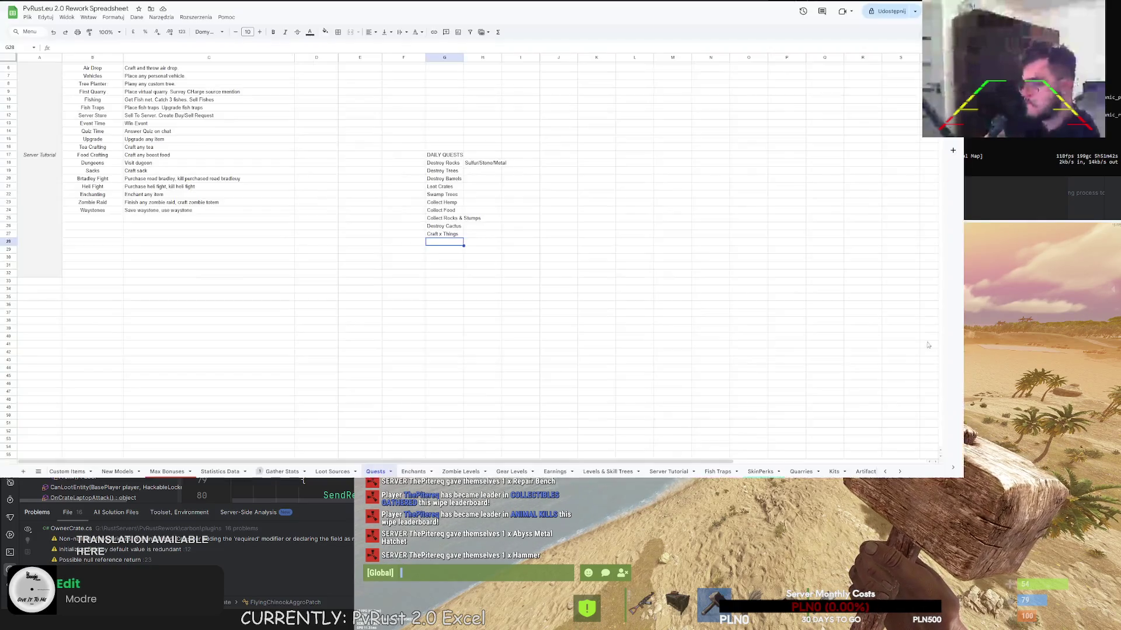
{"action": "type", "text": "Hacks"}
{"action": "type", "text": "able C"}
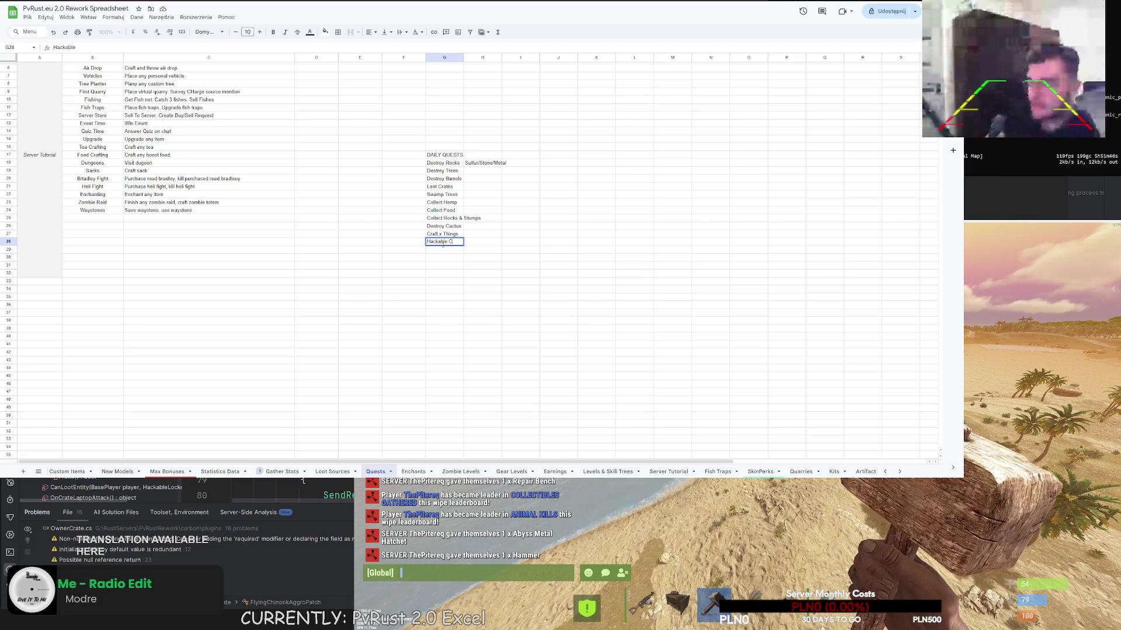
{"action": "type", "text": "te Loote"}
- Append Hackable Crate Looted, Throw Supply Drops, Kill Animals, Catch X Fishes and Find X treasures to column G
{"action": "key", "text": "Return"}
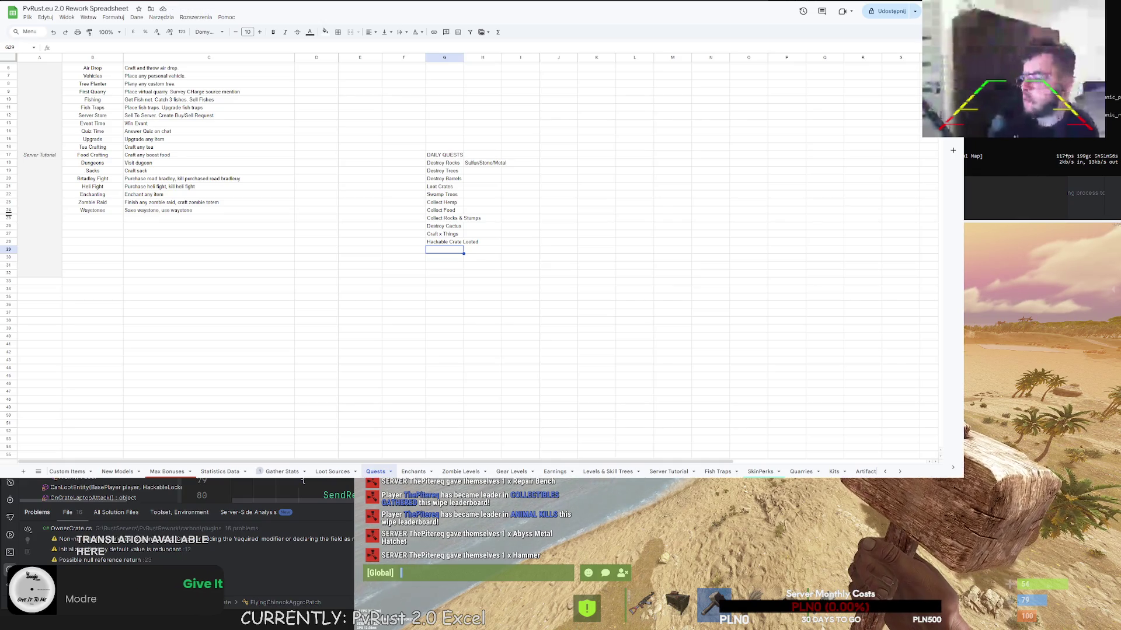
{"action": "double_click", "coordinate": [432, 252]}
{"action": "type", "text": "Throw Suppl"}
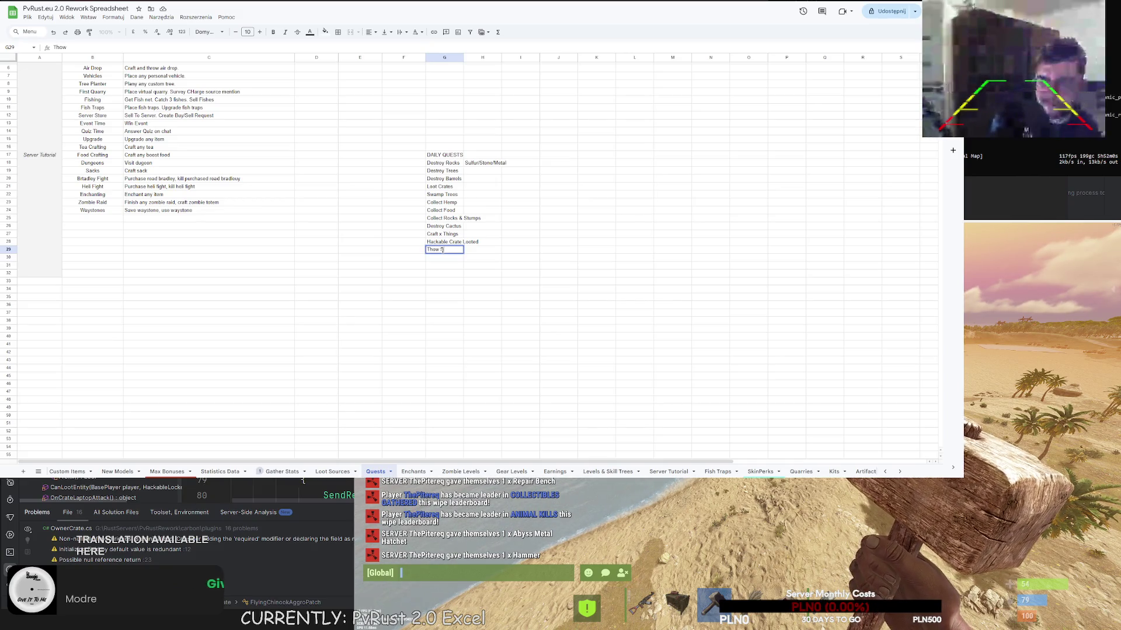
{"action": "type", "text": "y Drops"}
{"action": "key", "text": "Return"}
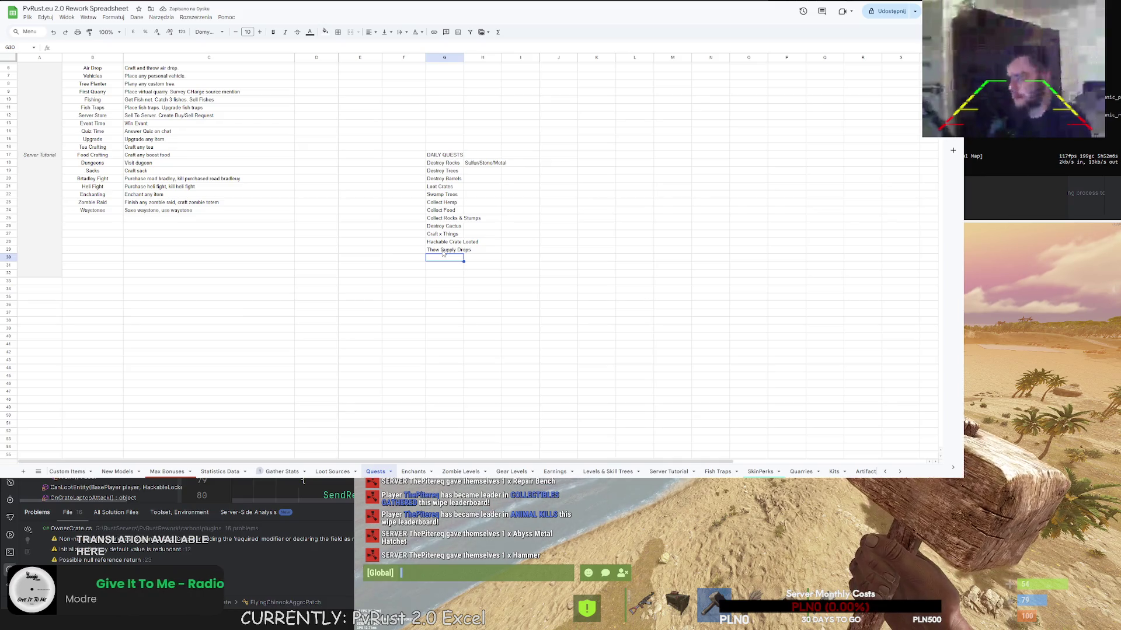
{"action": "type", "text": "K"}
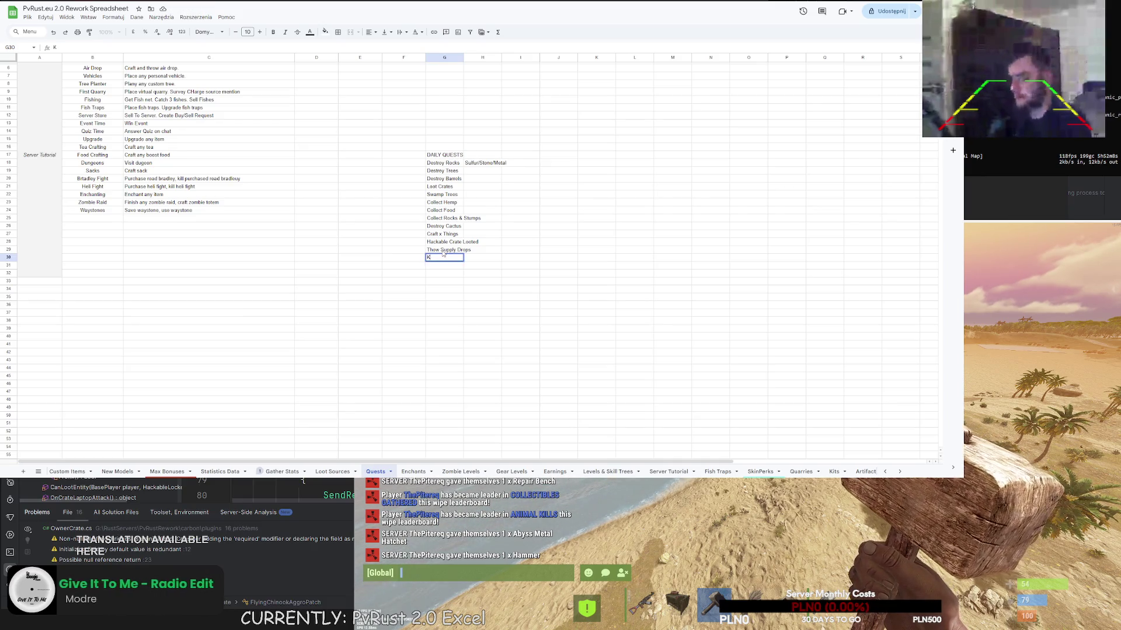
{"action": "type", "text": "ill Animals"}
{"action": "key", "text": "Return"}
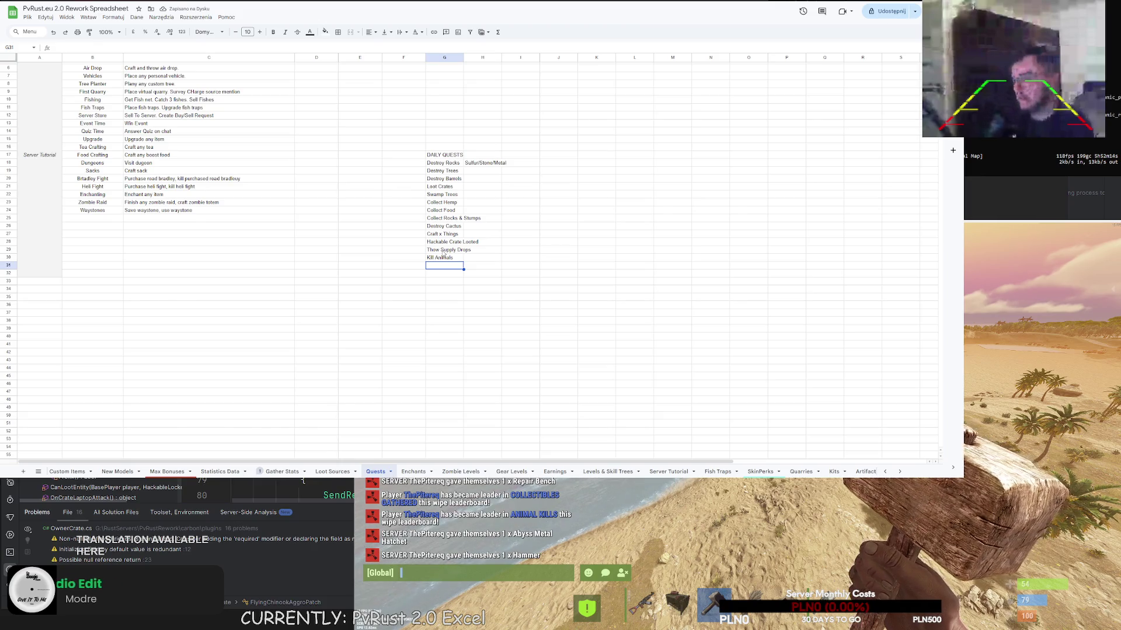
{"action": "type", "text": "Catch X Fishes"}
{"action": "key", "text": "Return"}
{"action": "type", "text": "Find x"}
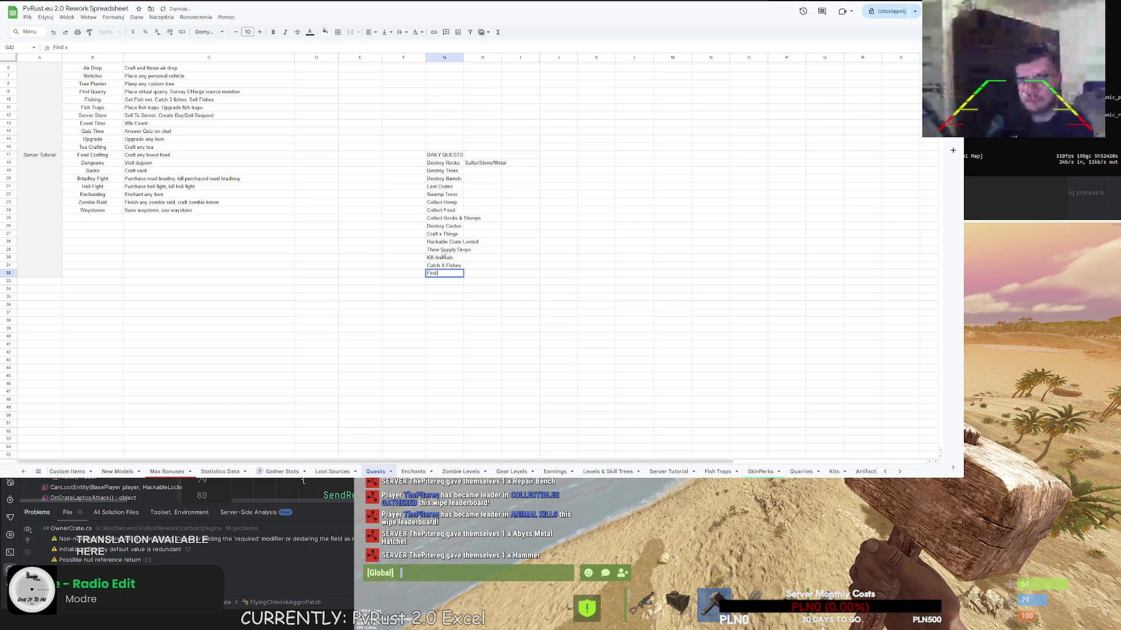
{"action": "type", "text": "reasures"}
{"action": "key", "text": "Return"}
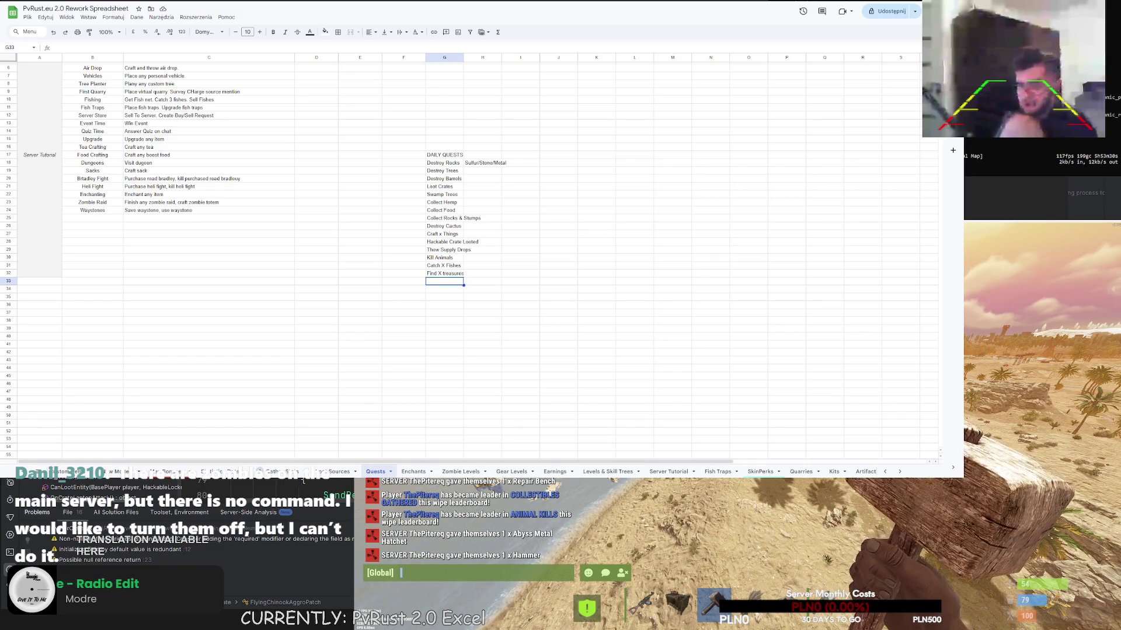
{"action": "key", "text": "Escape"}
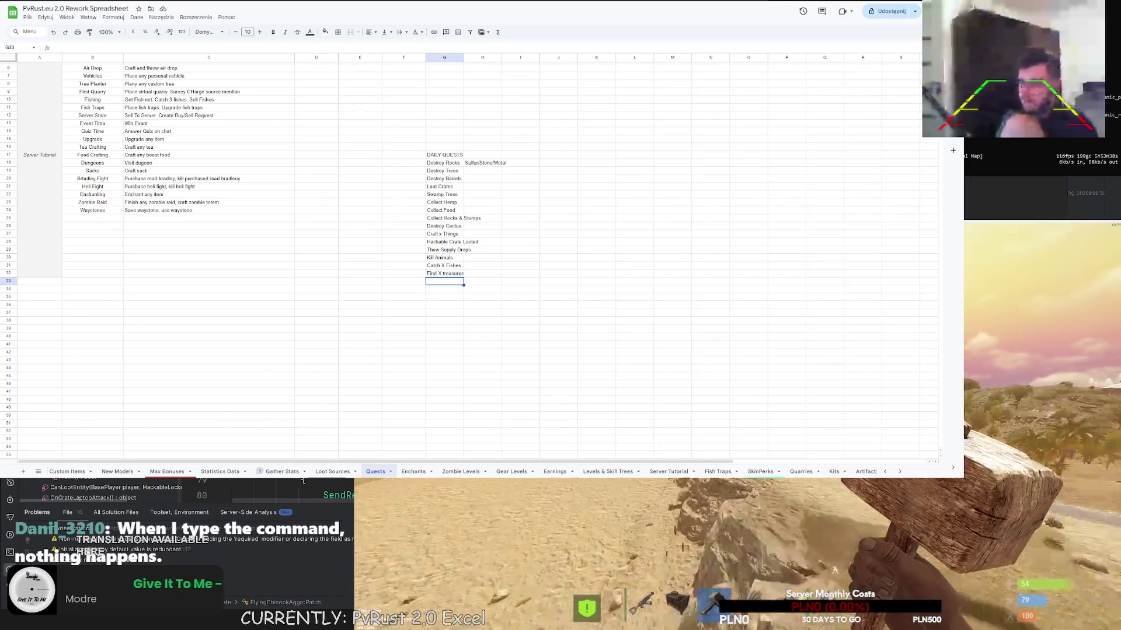
- Run the /zombie chat command in Rust and close its settings panel
{"action": "key", "text": "Return"}
{"action": "type", "text": "/zombie"}
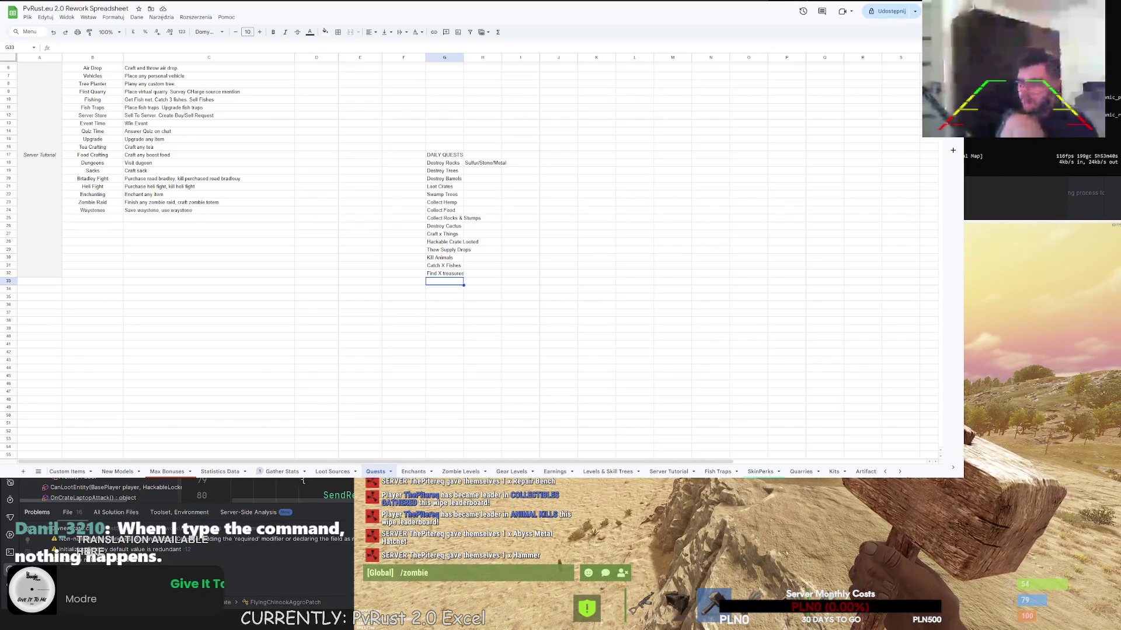
{"action": "key", "text": "Return"}
{"action": "key", "text": "Escape"}
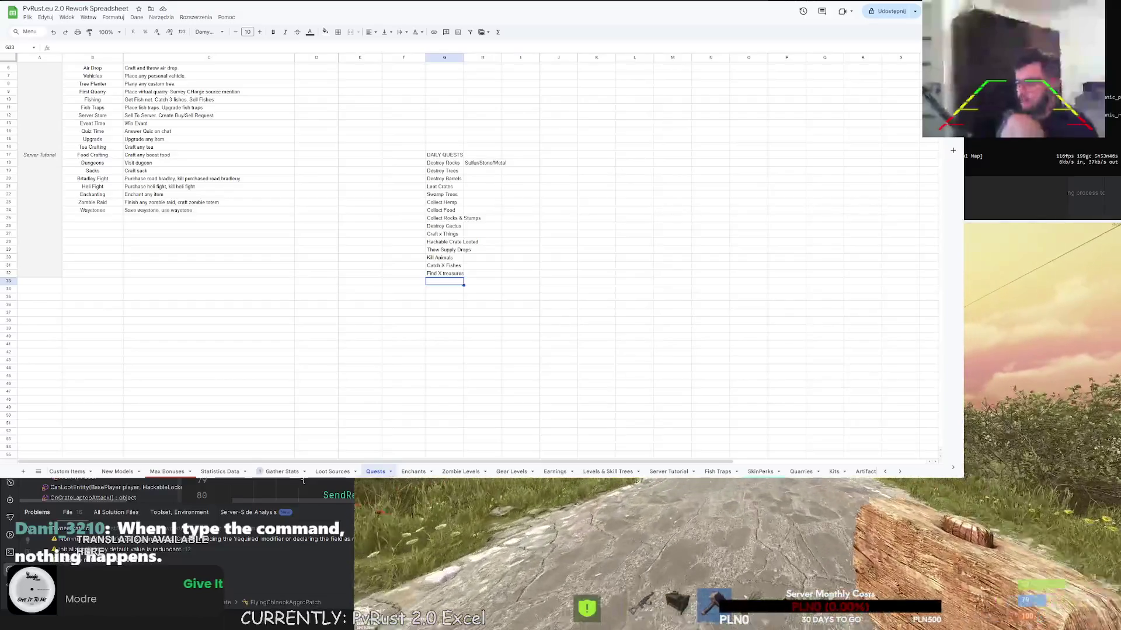
- Disconnect via the F1 console and reconnect to play.pvrust.eu:28015, then return to the sheet below Find X Treasures
{"action": "key", "text": "F1"}
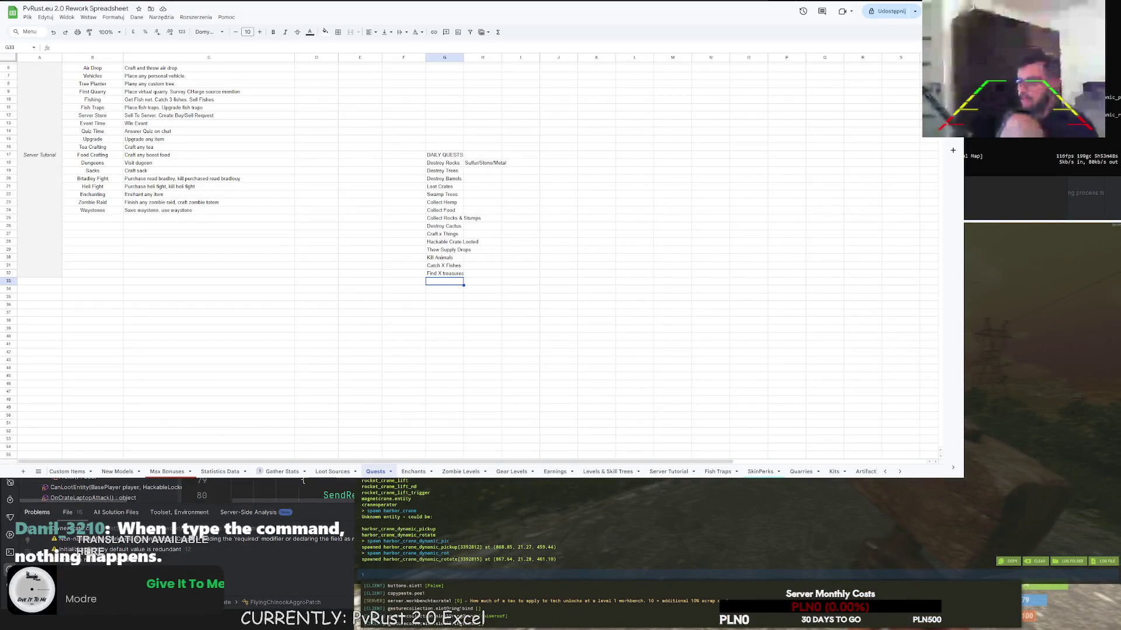
{"action": "type", "text": "disconnect"}
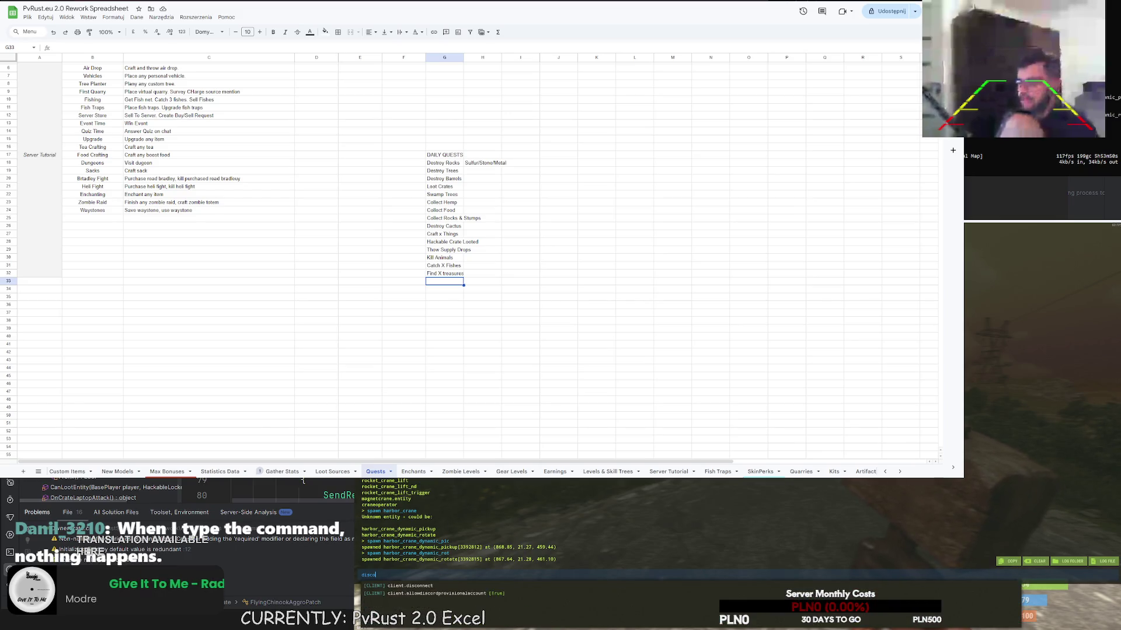
{"action": "key", "text": "Return"}
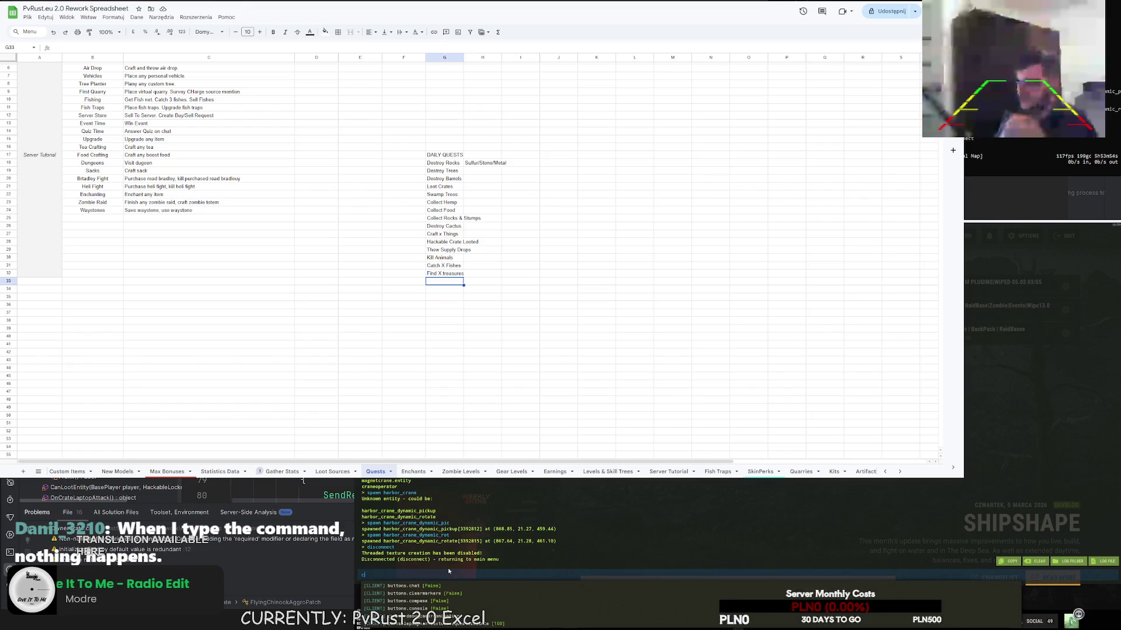
{"action": "type", "text": "onnect play."}
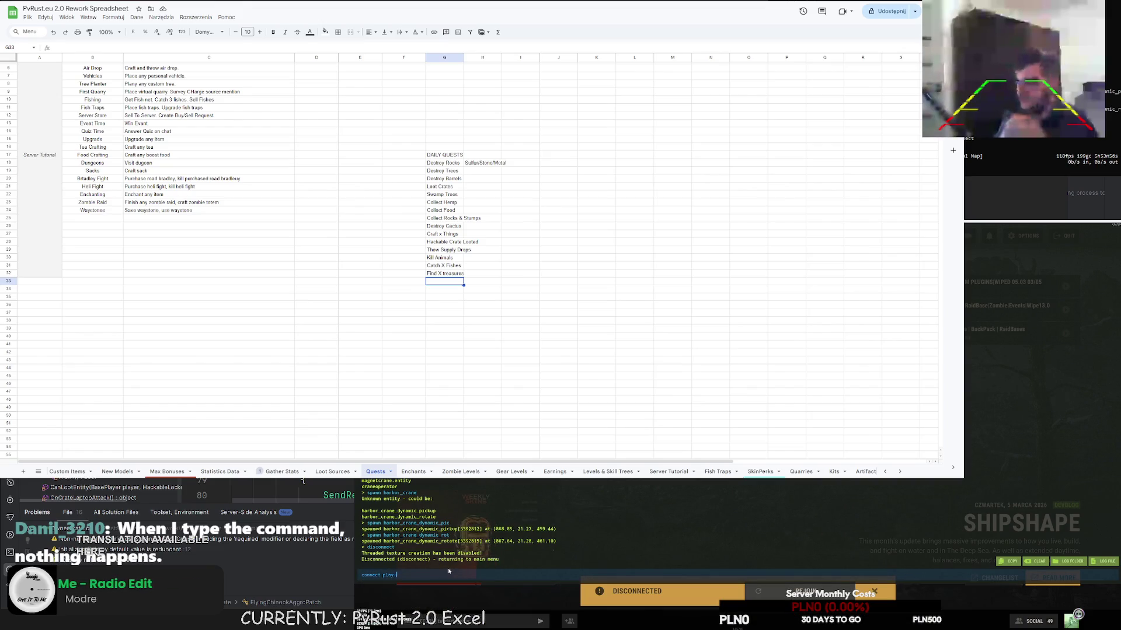
{"action": "type", "text": "pvrust.e"}
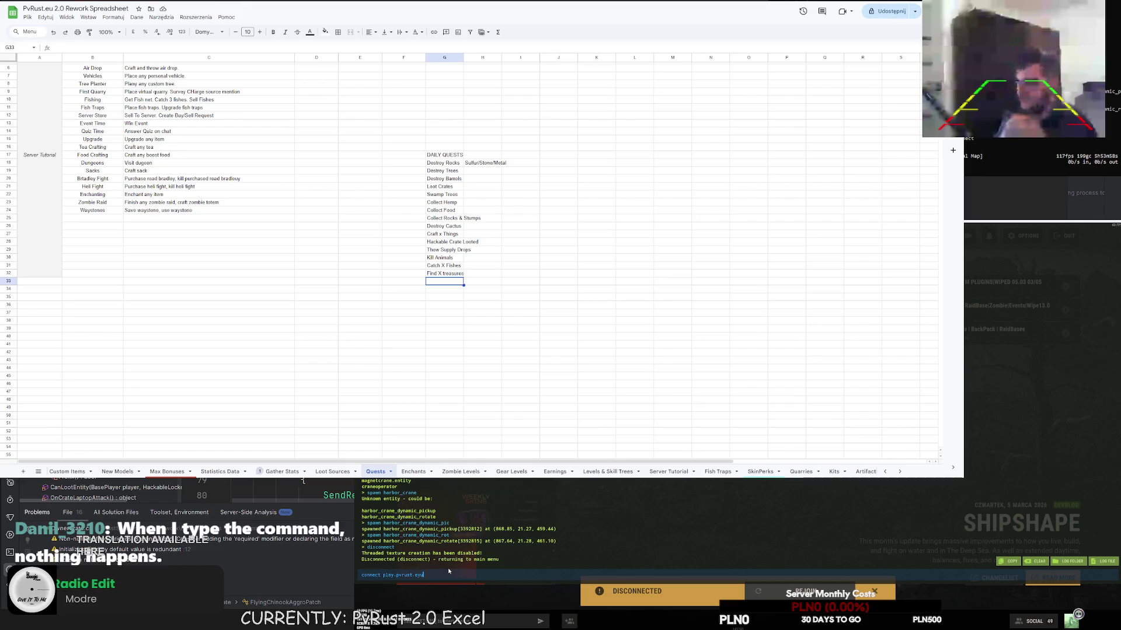
{"action": "type", "text": "u:28015"}
{"action": "key", "text": "Return"}
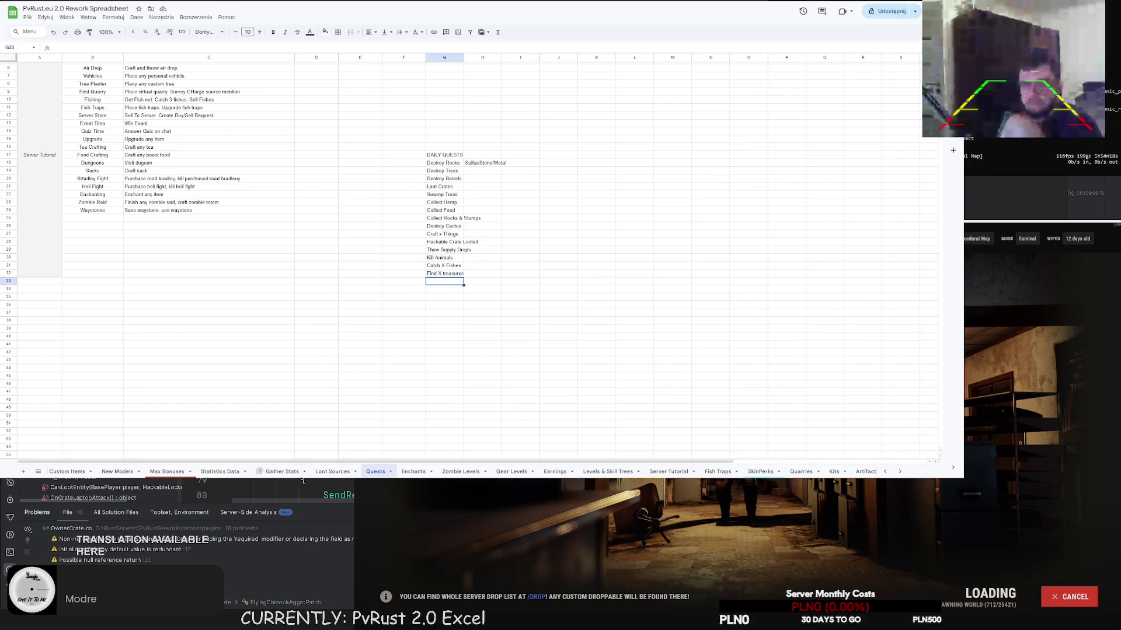
{"action": "double_click", "coordinate": [435, 282]}
{"action": "type", "text": "Kill Scientists"}
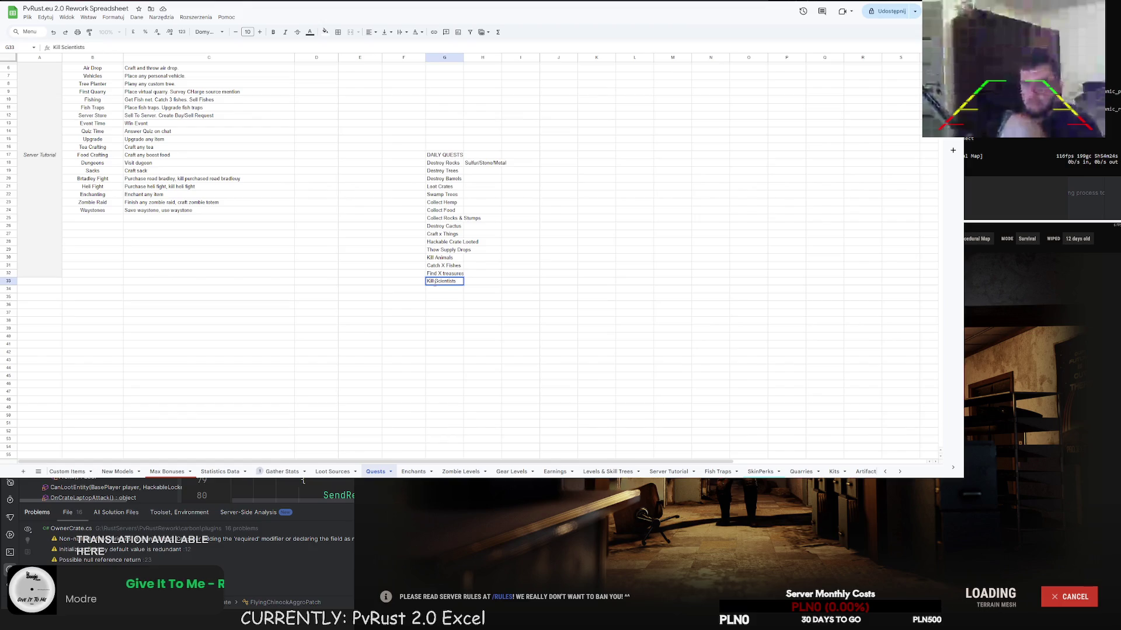
- Finish the DAILY QUESTS list with Kill Scientists, Kill Zombies and Finish Raids
{"action": "key", "text": "Return"}
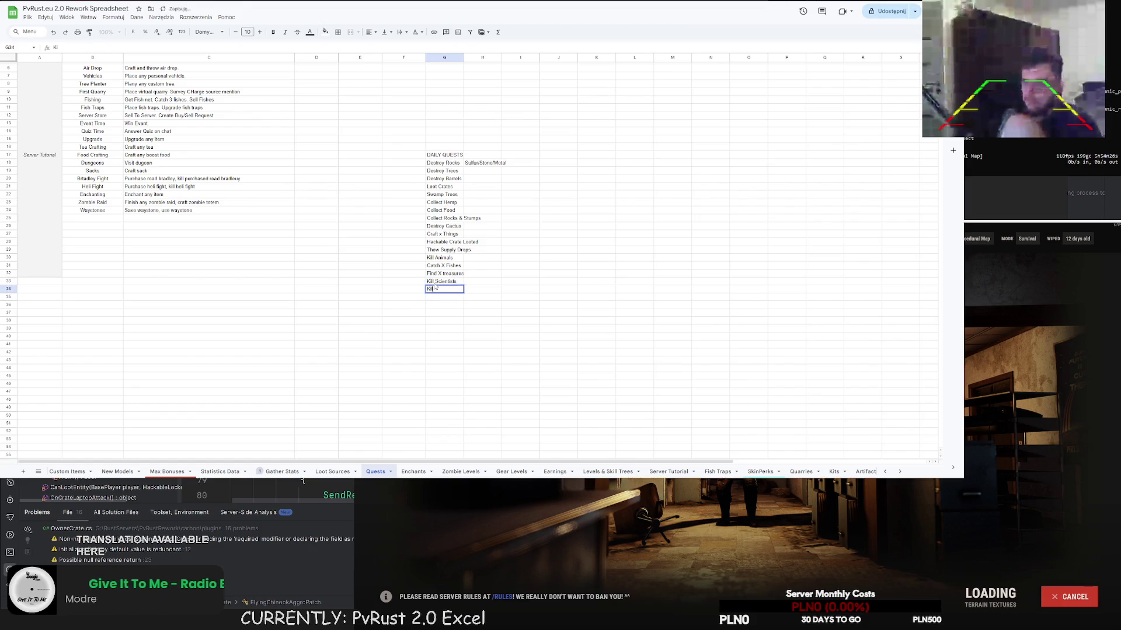
{"action": "type", "text": "Kill Zombies"}
{"action": "key", "text": "Return"}
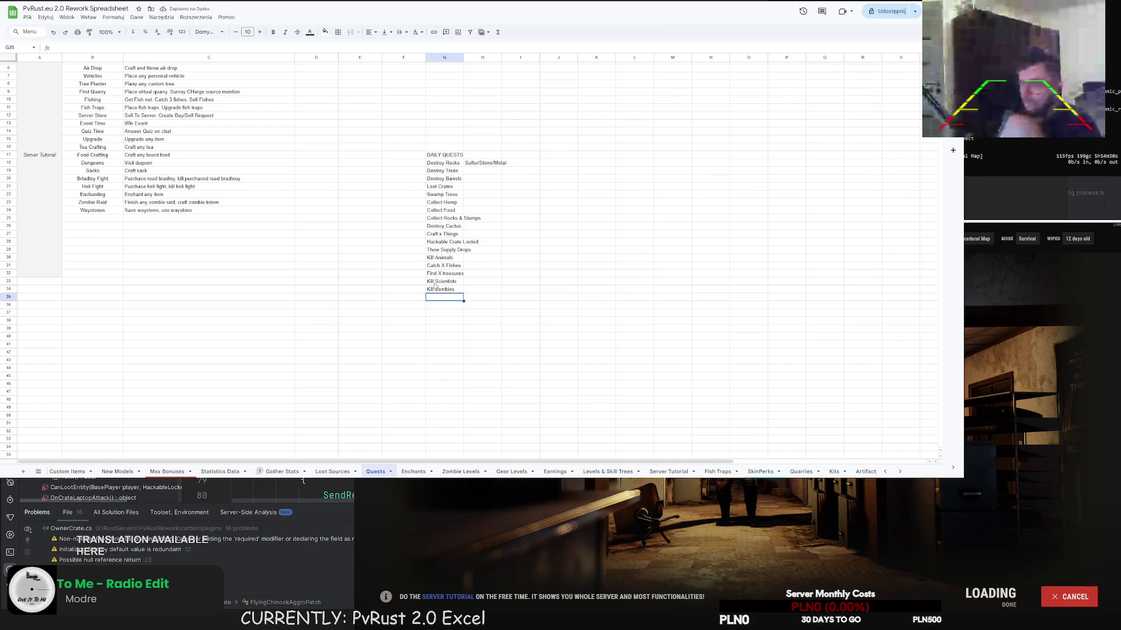
{"action": "type", "text": "Finish Raids"}
{"action": "key", "text": "Return"}
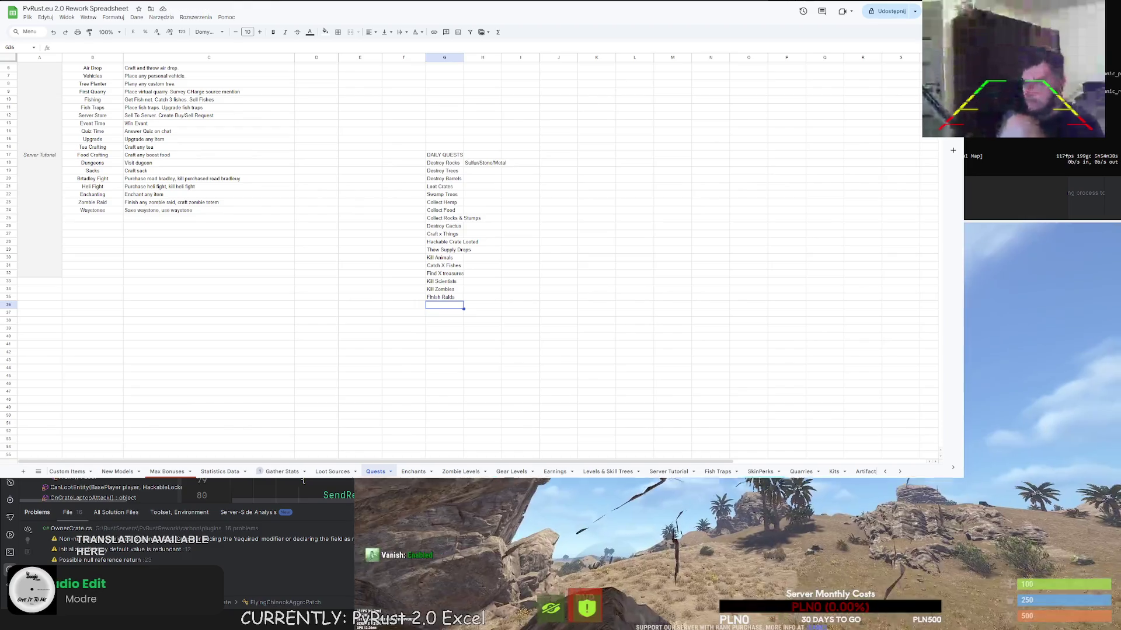
{"action": "key", "text": "Return"}
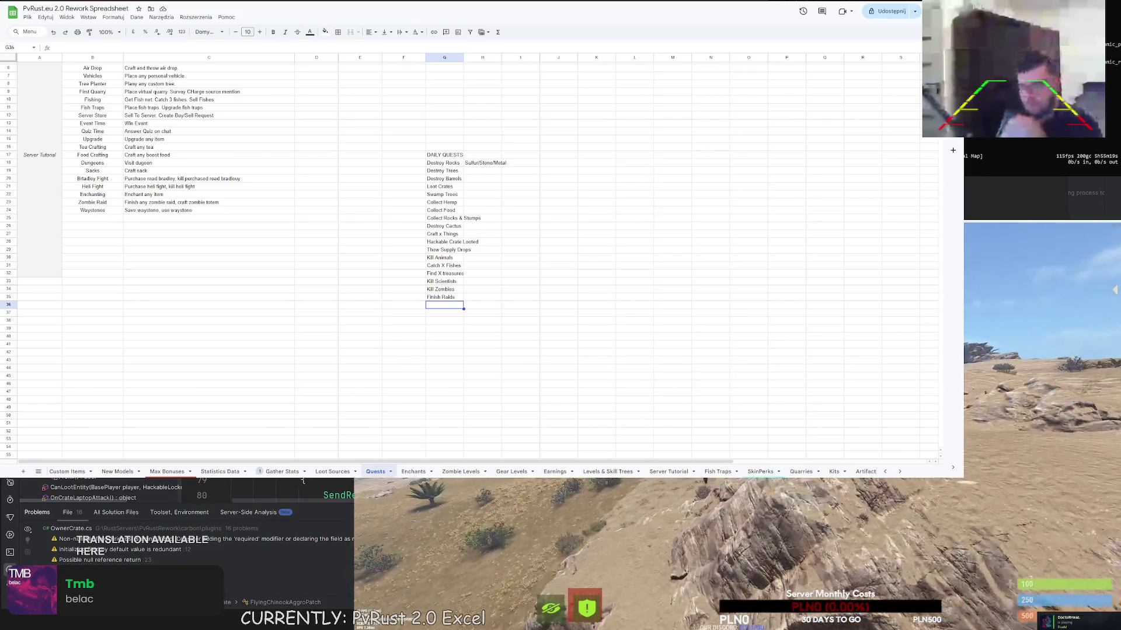
{"action": "key", "text": "Return"}
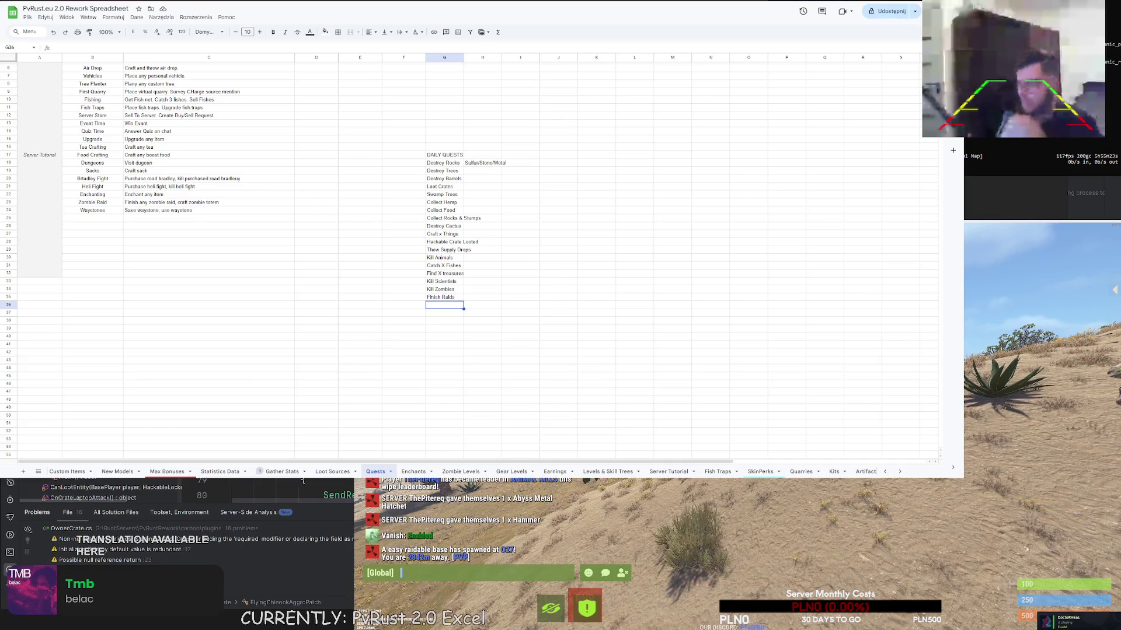
{"action": "key", "text": "F1"}
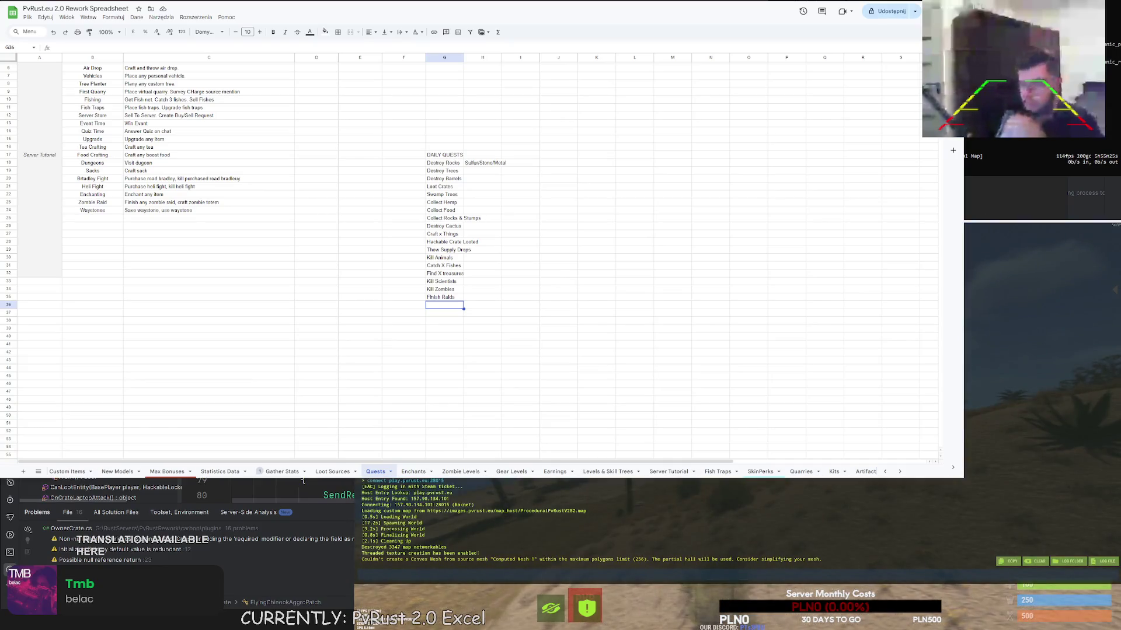